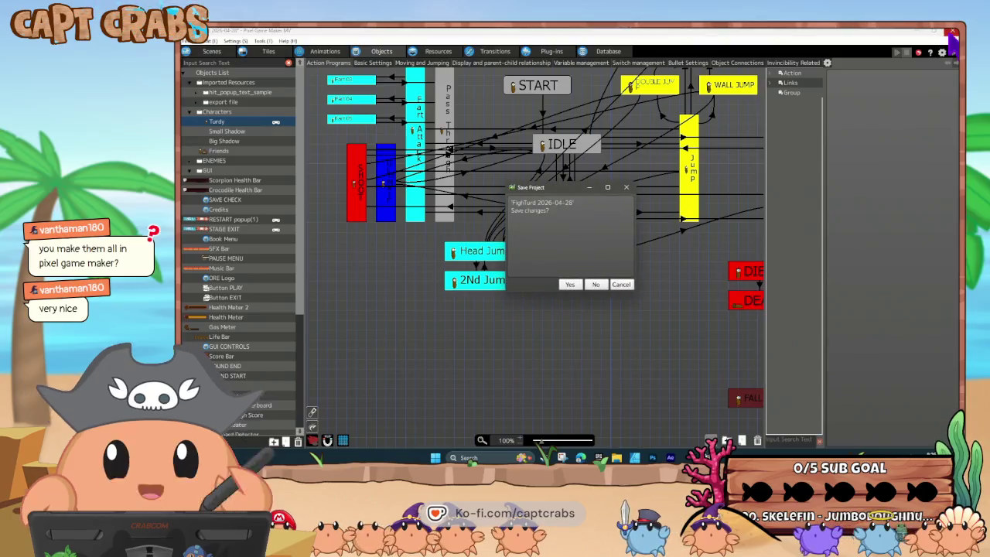
# - Save the Pixel Game Maker MV project while closing it, then launch Action Game Maker
pyautogui.click(569, 284)
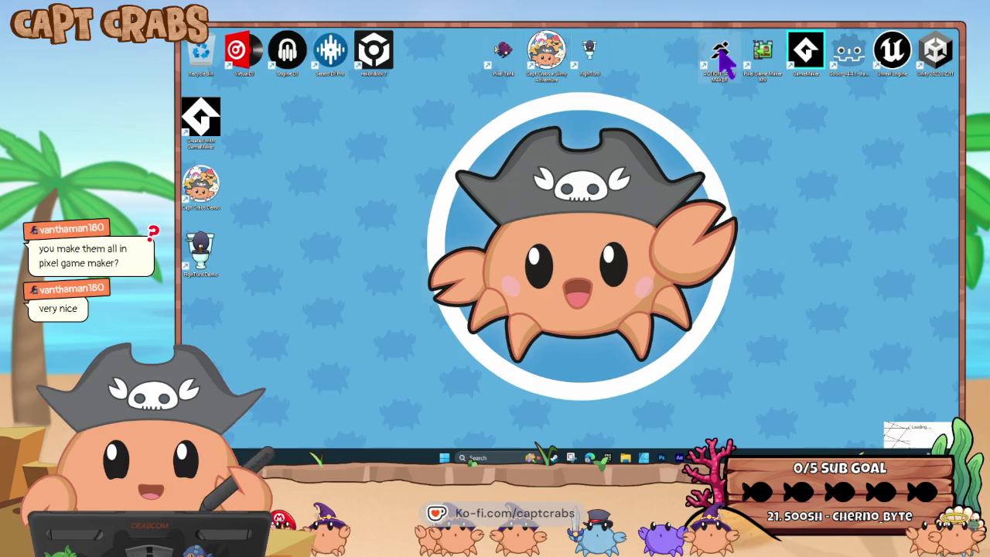
pyautogui.doubleClick(720, 56)
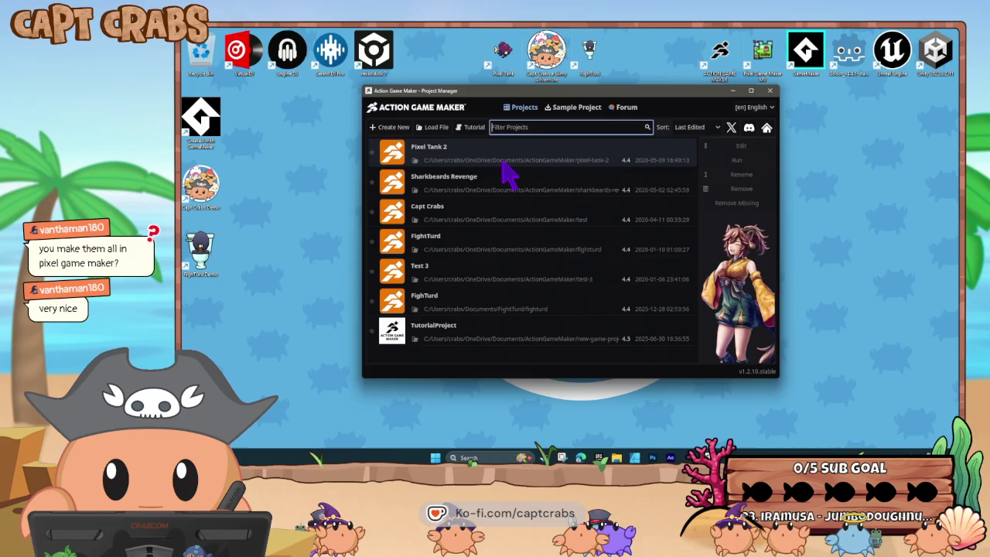
# - Open the Pixel Tank 2 project and run it as a playtest with F5
pyautogui.doubleClick(502, 161)
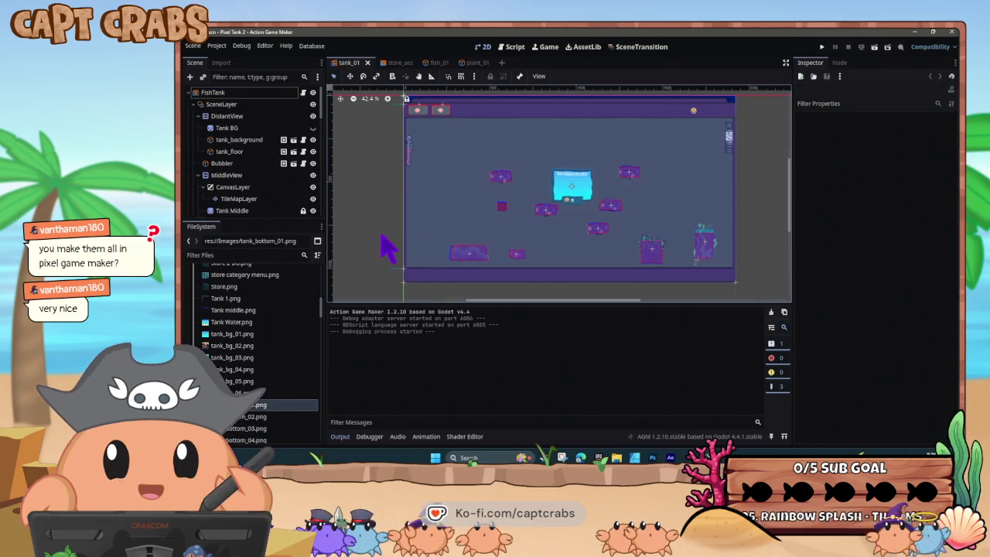
pyautogui.press('F5')
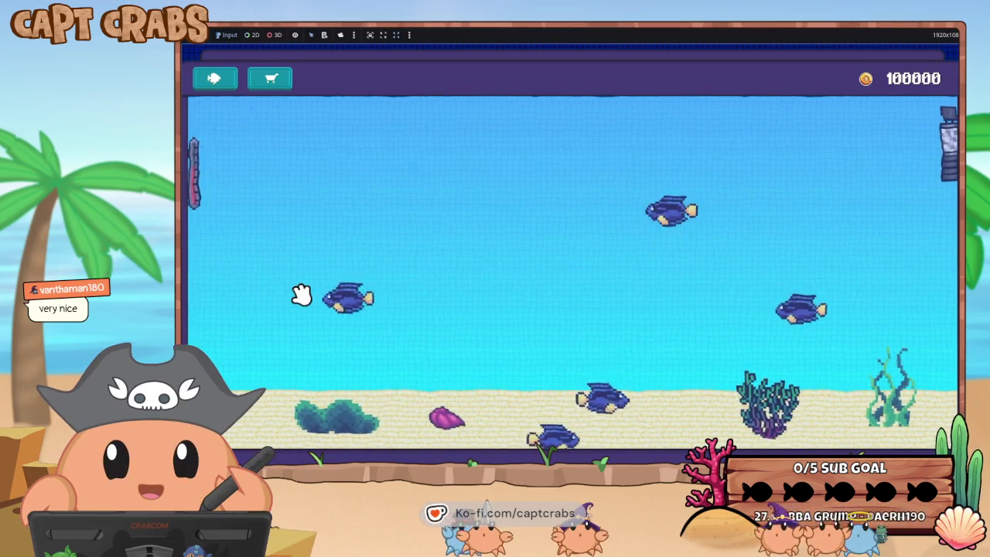
# - Move the dark seaweed clump and purple shell decorations further left on the tank floor
pyautogui.moveTo(301, 294)
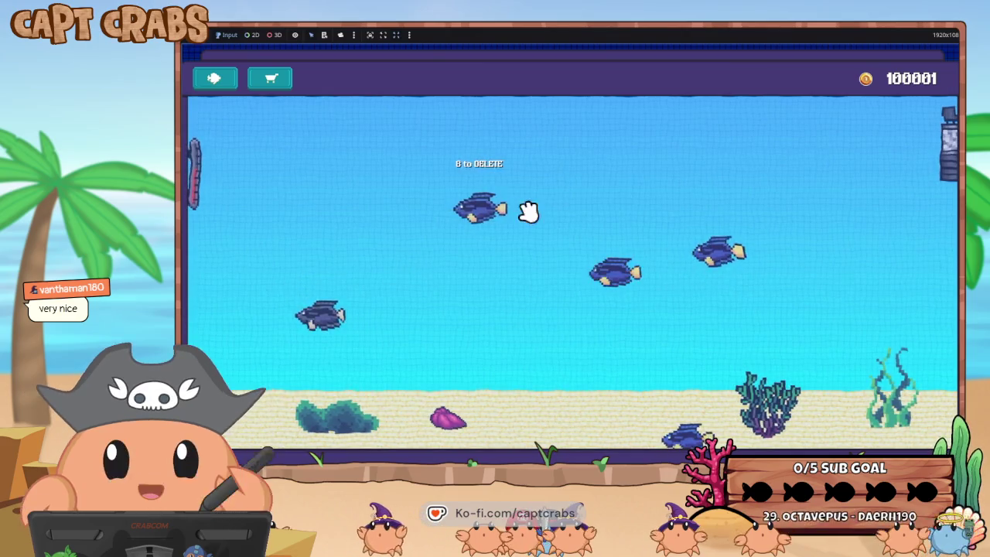
pyautogui.moveTo(799, 427)
pyautogui.mouseDown()
pyautogui.moveTo(670, 371)
pyautogui.moveTo(743, 376)
pyautogui.mouseUp()
pyautogui.moveTo(460, 421); pyautogui.dragTo(397, 396)
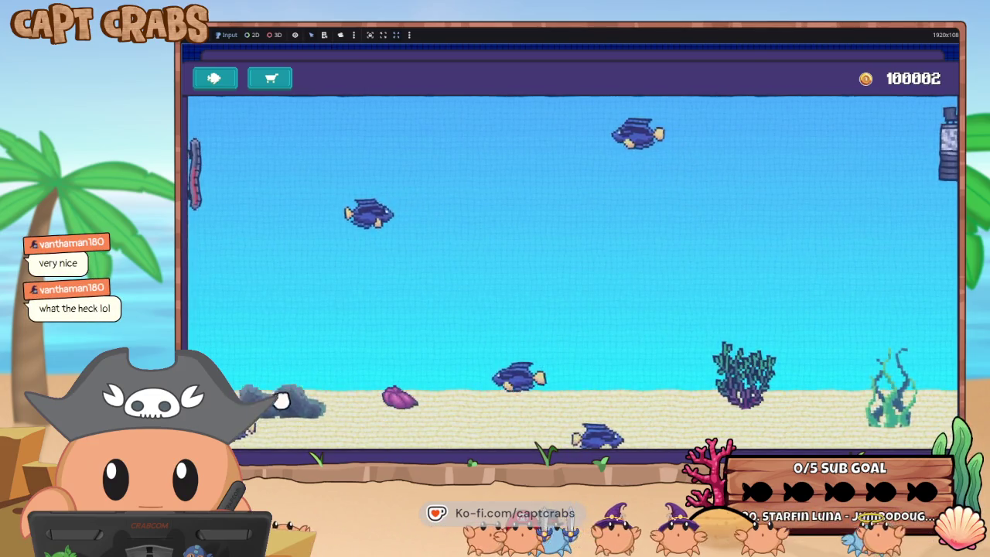
# - Buy the 300-coin background and red 300-coin floor, then reposition a fish and the coral plant
pyautogui.click(272, 82)
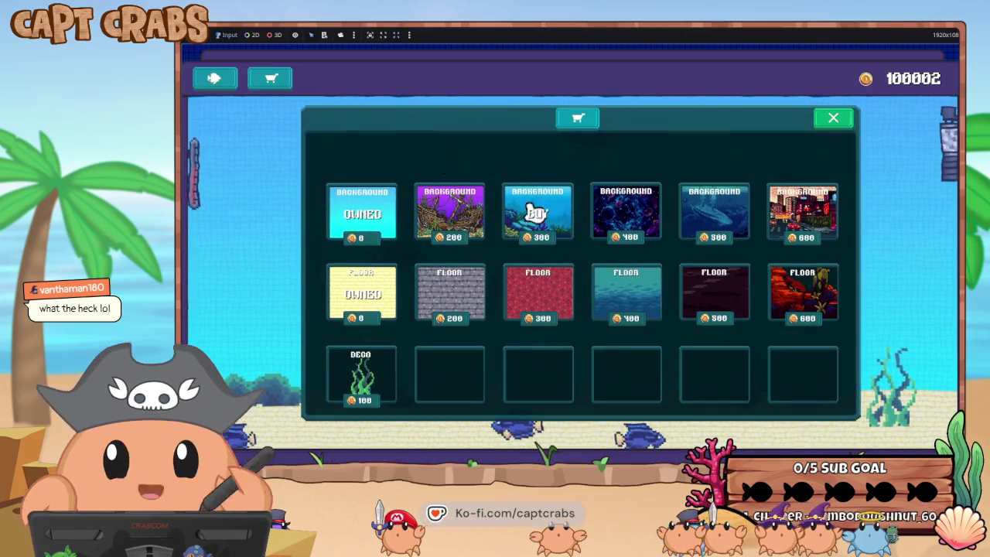
pyautogui.click(544, 232)
pyautogui.click(541, 287)
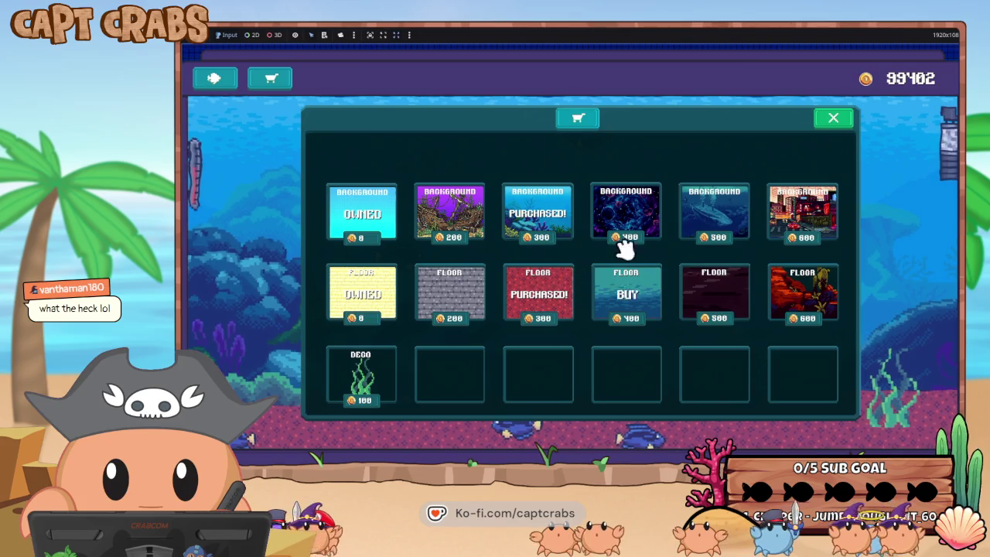
pyautogui.click(831, 124)
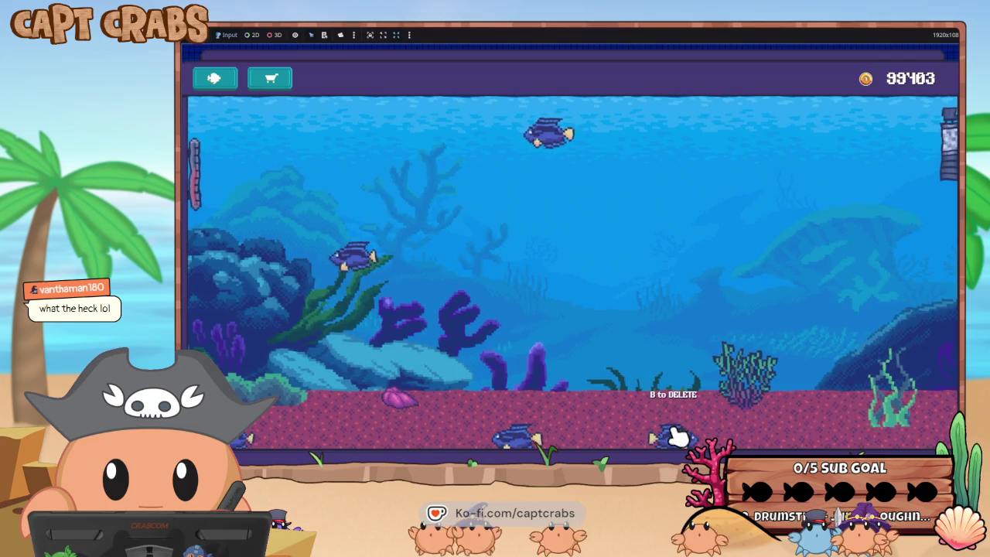
pyautogui.moveTo(515, 433)
pyautogui.mouseDown()
pyautogui.moveTo(641, 276)
pyautogui.moveTo(713, 233)
pyautogui.mouseUp()
pyautogui.moveTo(735, 376); pyautogui.dragTo(808, 386)
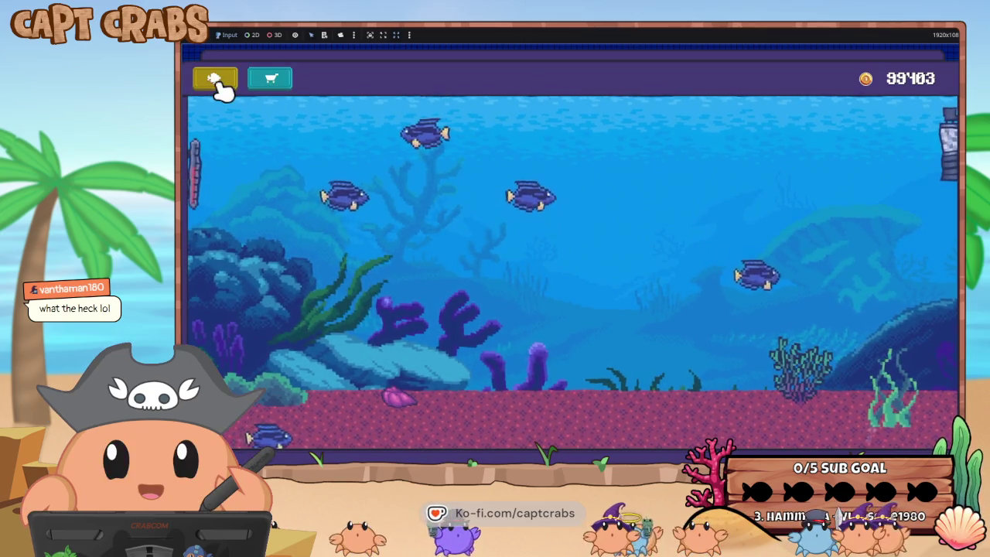
# - Buy the 500-coin background and 400-coin floor, then exit the game from settings
pyautogui.click(275, 87)
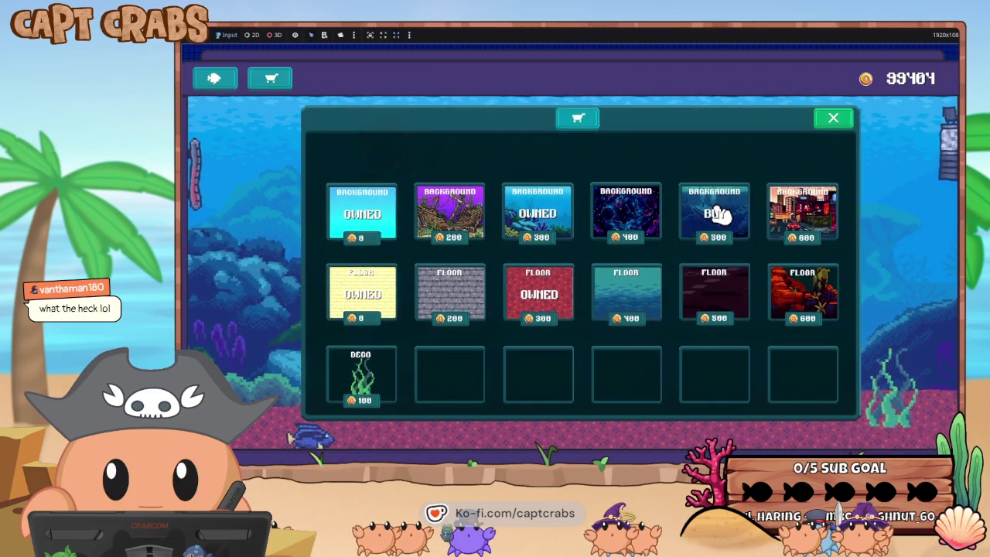
pyautogui.click(719, 216)
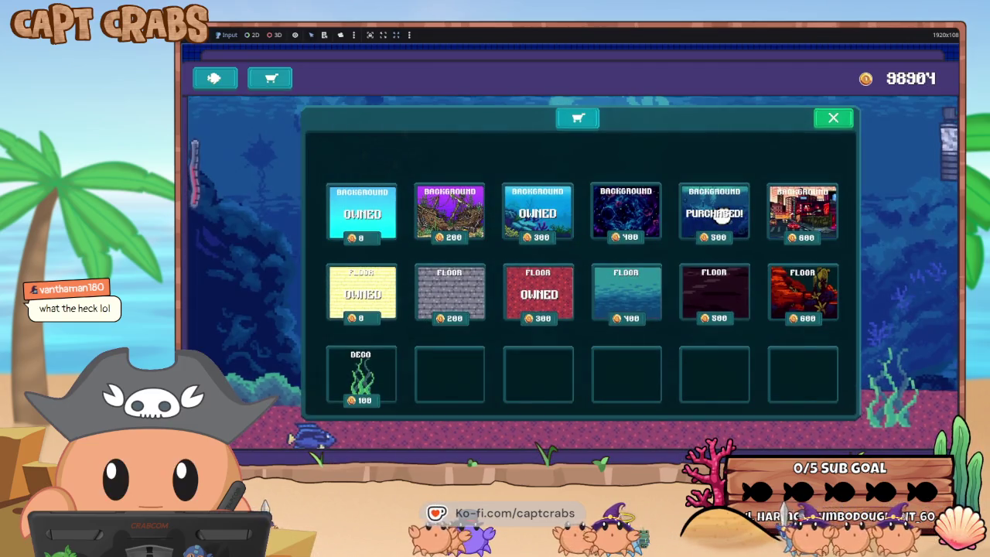
pyautogui.click(644, 295)
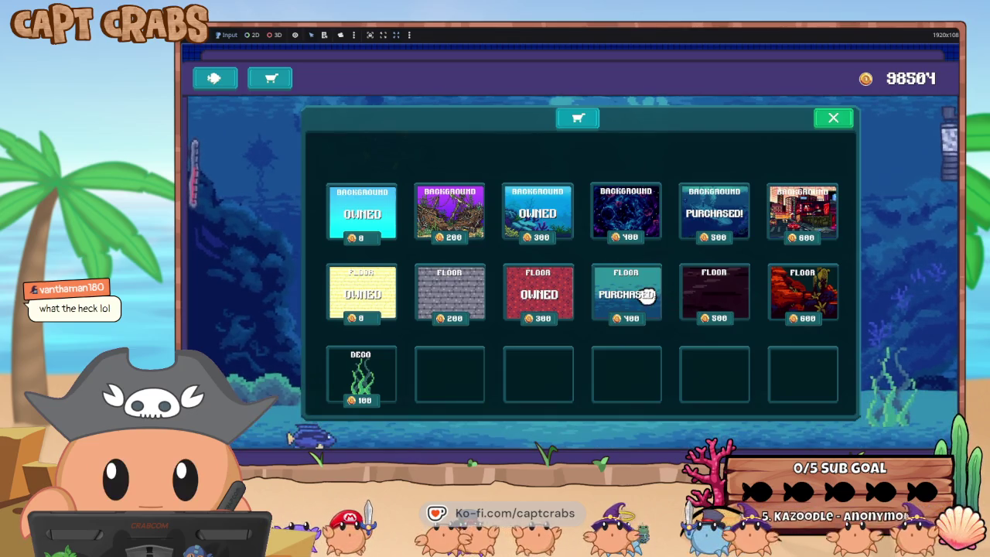
pyautogui.click(833, 123)
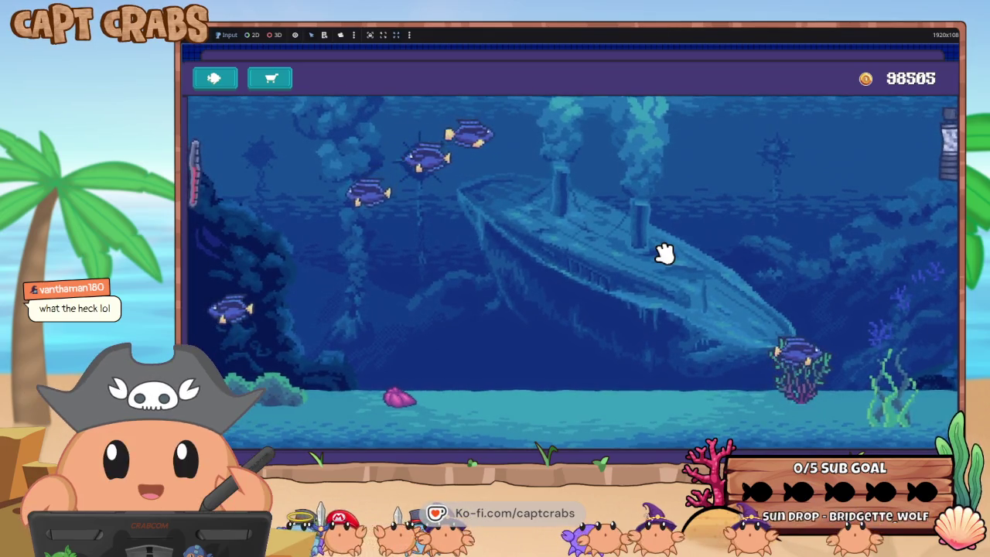
pyautogui.press('Escape')
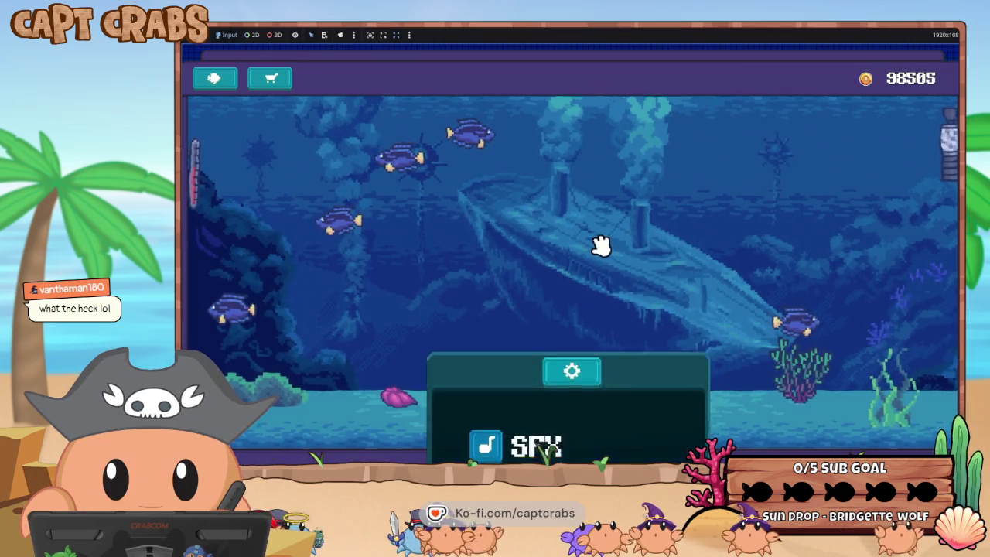
pyautogui.click(558, 352)
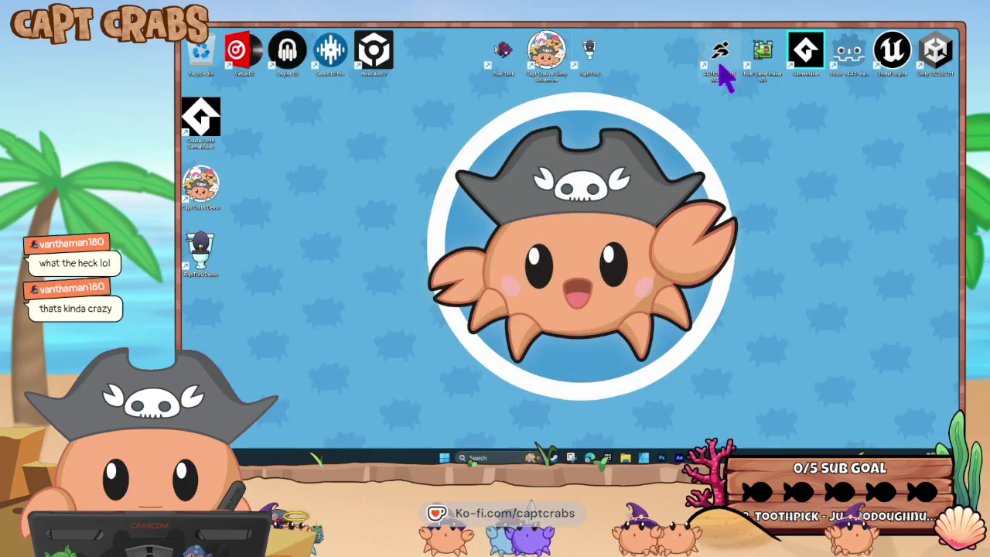
# - Relaunch Action Game Maker and open the Sharkbeards Revenge project
pyautogui.doubleClick(727, 77)
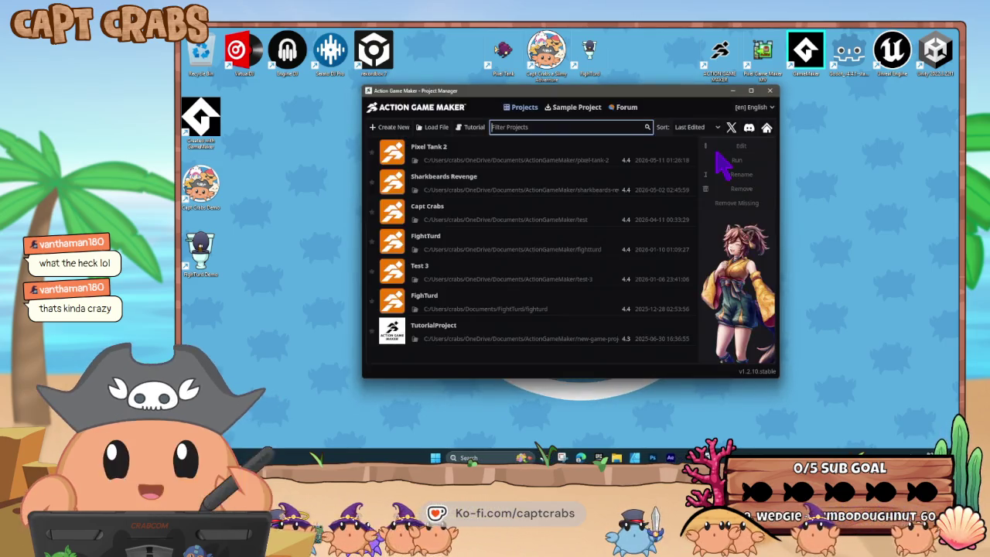
pyautogui.doubleClick(530, 193)
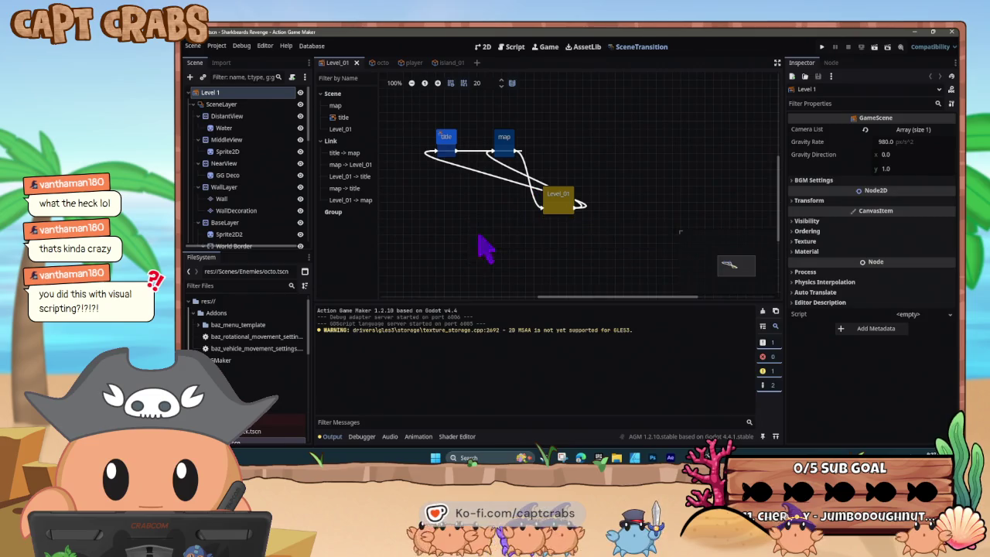
# - Playtest Sharkbeards Revenge from the title screen, sailing right and north into Crab Island's beach level
pyautogui.press('F5')
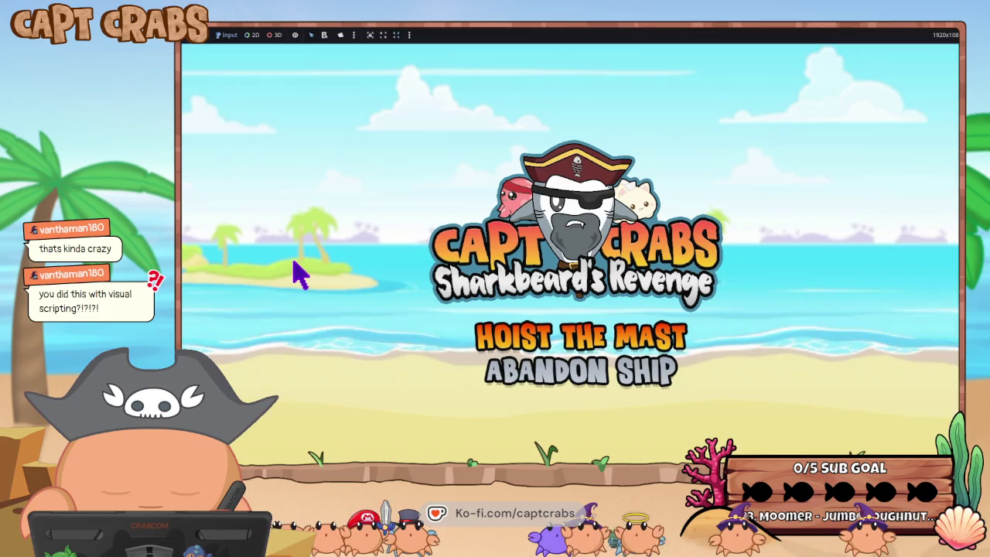
pyautogui.press('Return')
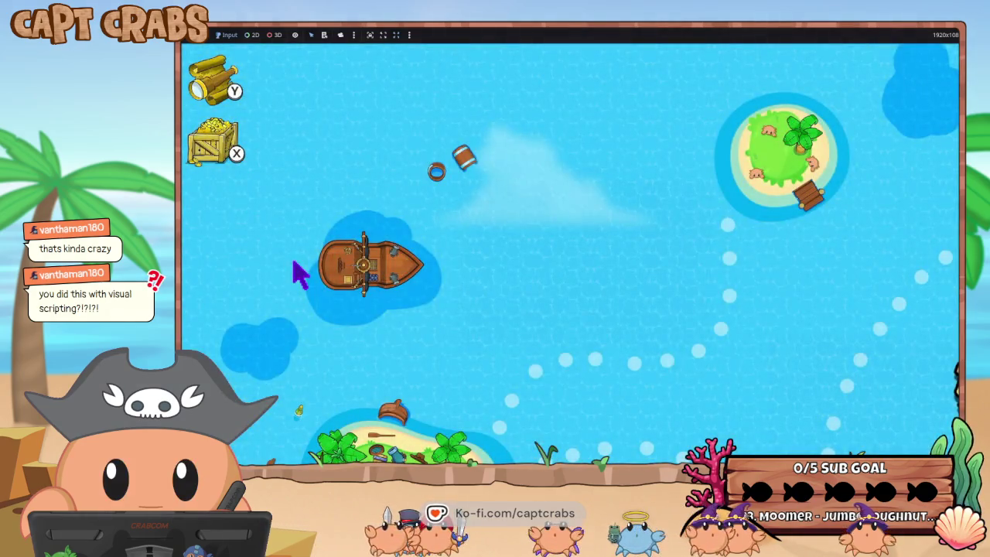
pyautogui.press('Right')
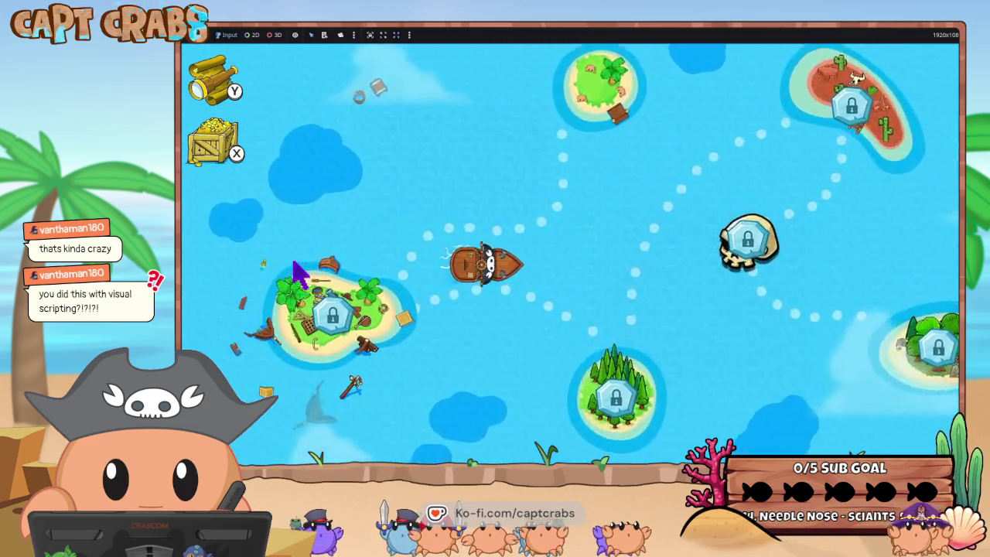
pyautogui.press('Up')
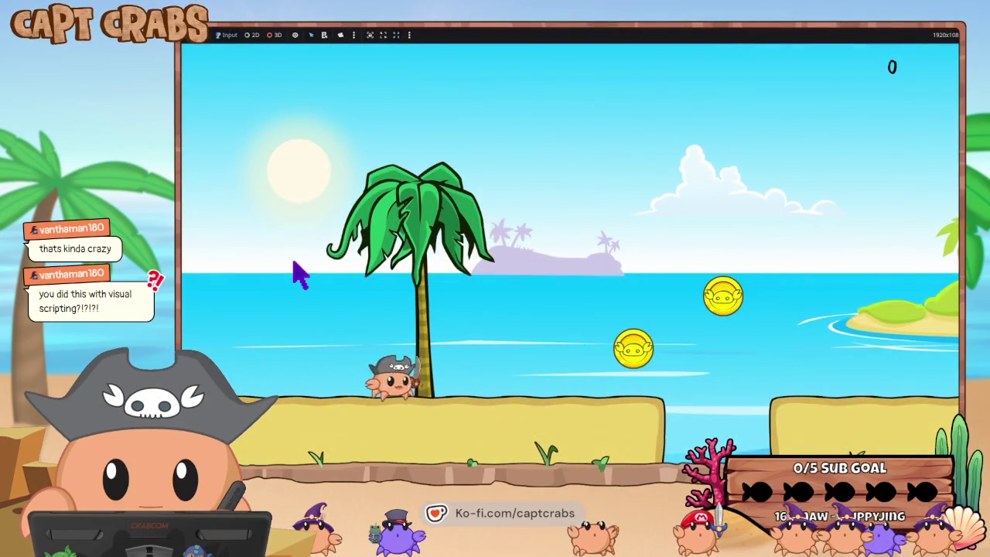
# - Run right and jump through the beach level, collecting coins toward the palm tree
pyautogui.press('Right')
pyautogui.press('space')
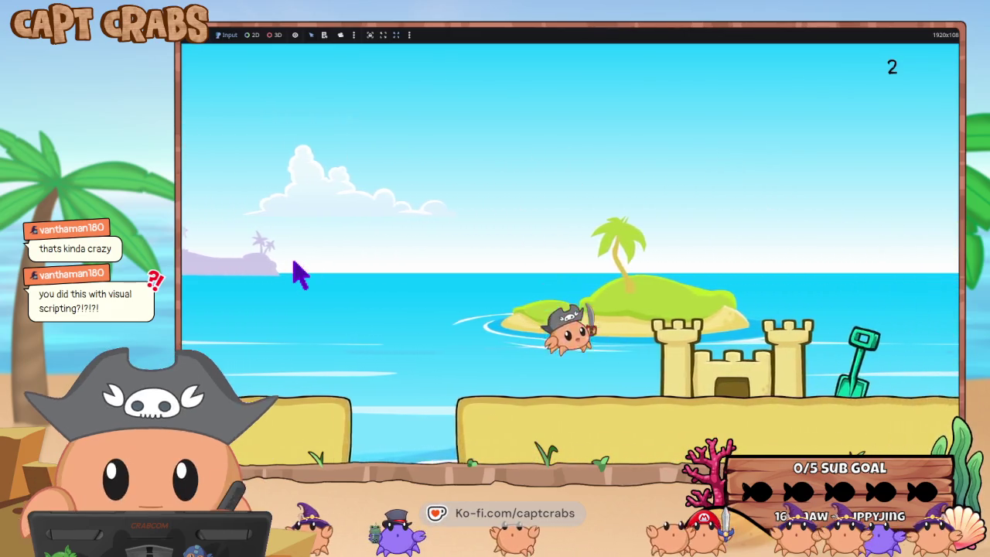
pyautogui.press('space')
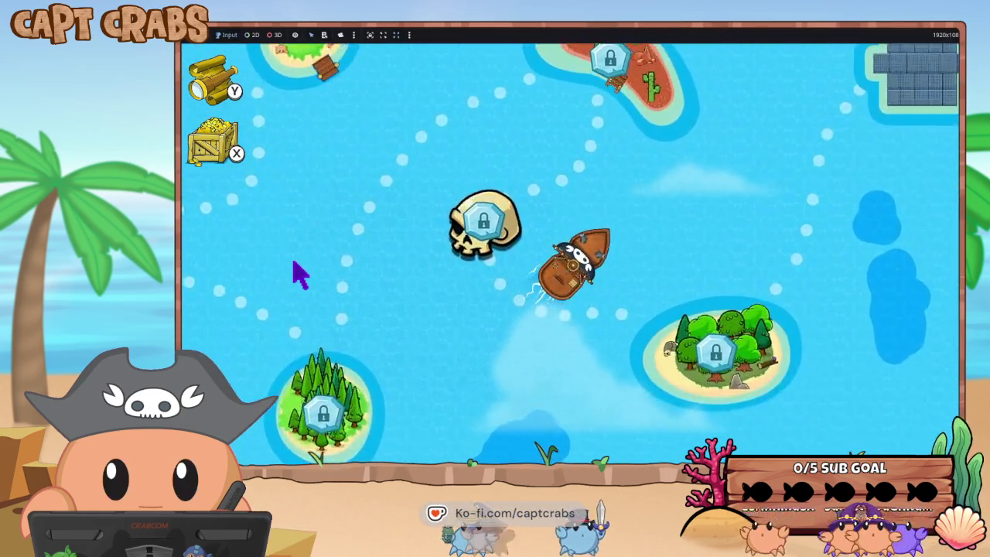
# - Quit the playtest through the pause menu's Exit option
pyautogui.press('Escape')
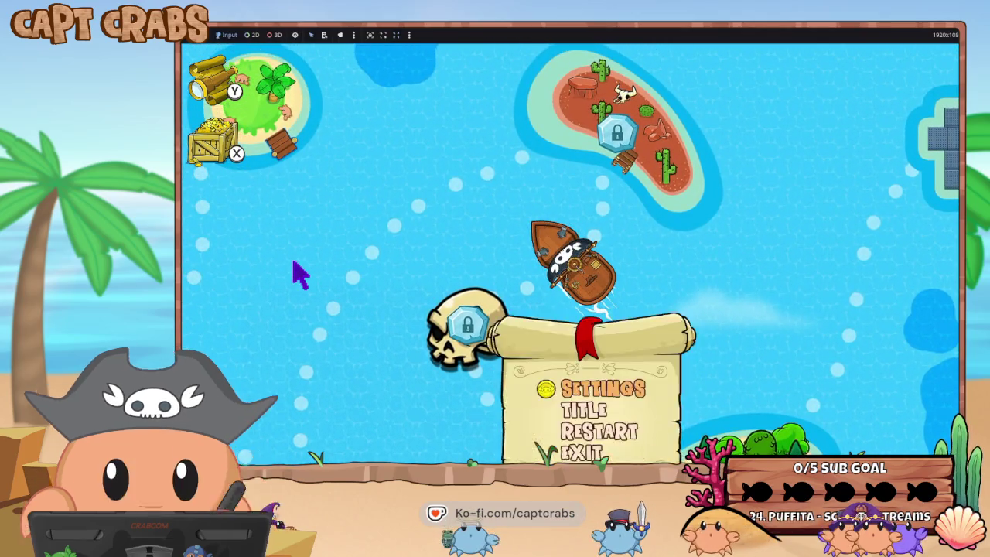
pyautogui.press('Down')
pyautogui.press('Down')
pyautogui.press('Down')
pyautogui.press('Return')
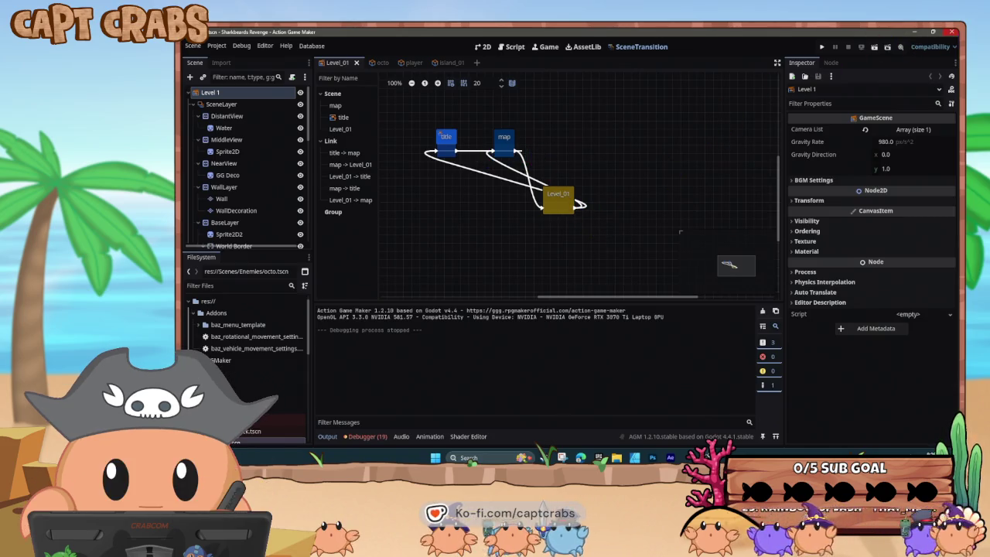
# - Close the Action Game Maker editor and launch Pixel Game Maker MV
pyautogui.click(951, 34)
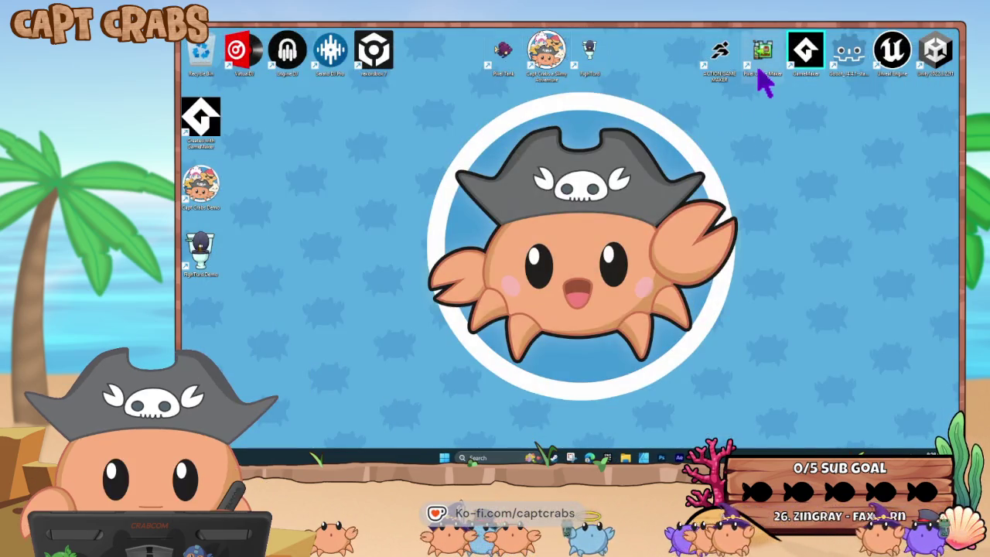
pyautogui.doubleClick(761, 61)
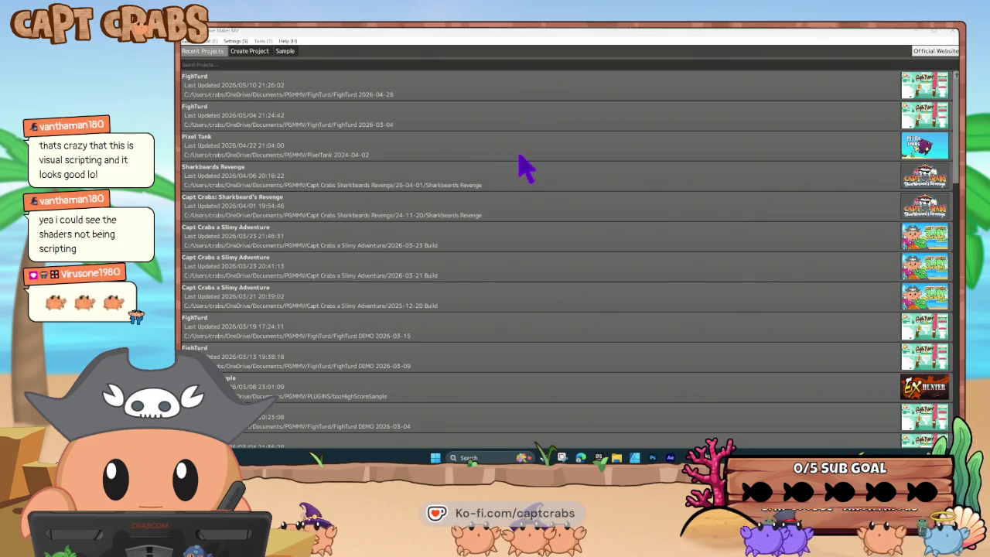
# - Open the FighTurd project and switch from the bathroom level to the cabinet Shop scene
pyautogui.doubleClick(471, 85)
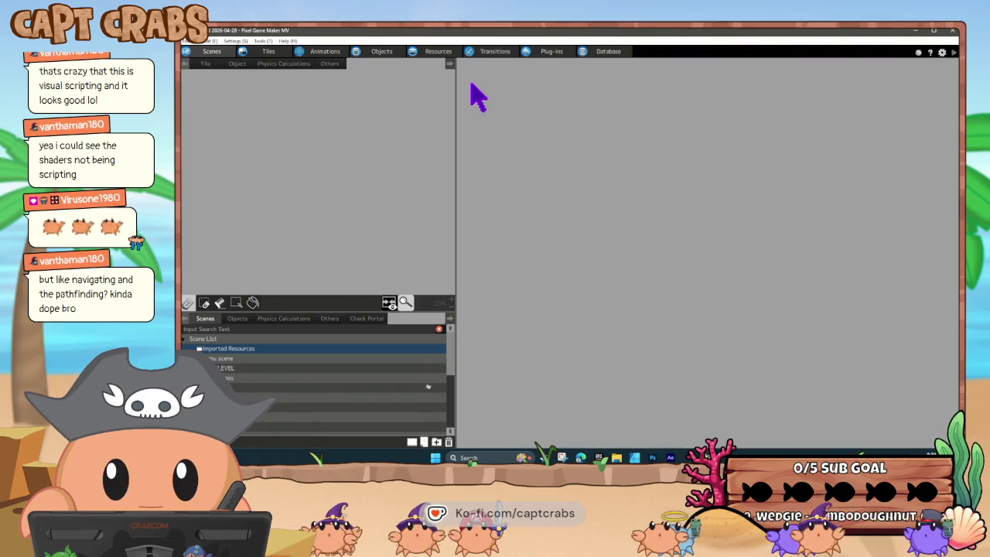
pyautogui.click(360, 389)
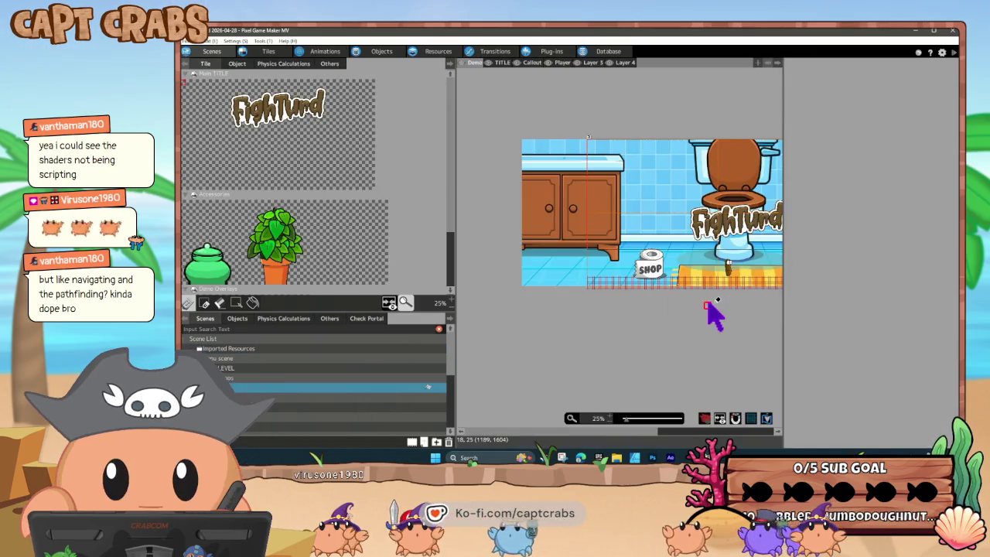
pyautogui.moveTo(711, 314); pyautogui.dragTo(641, 336)
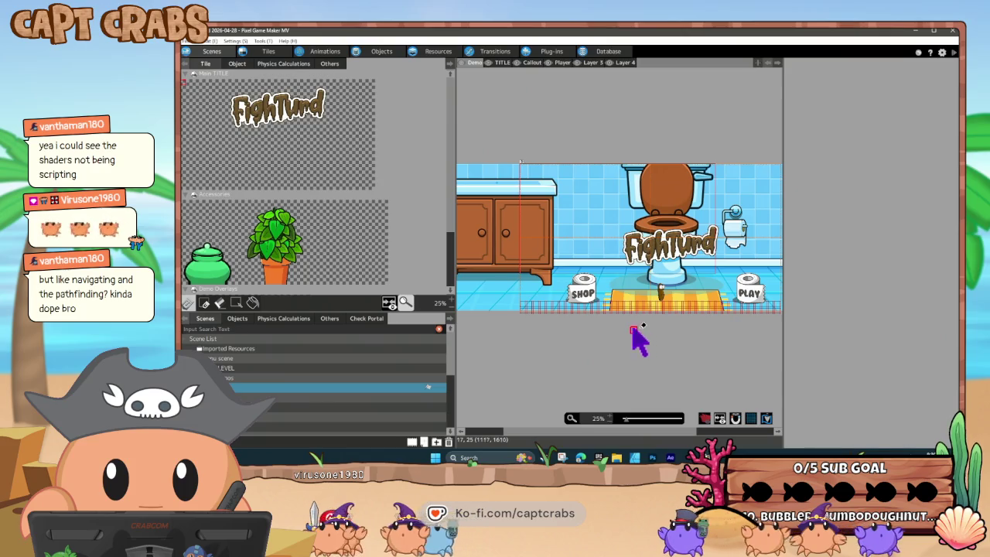
pyautogui.click(269, 398)
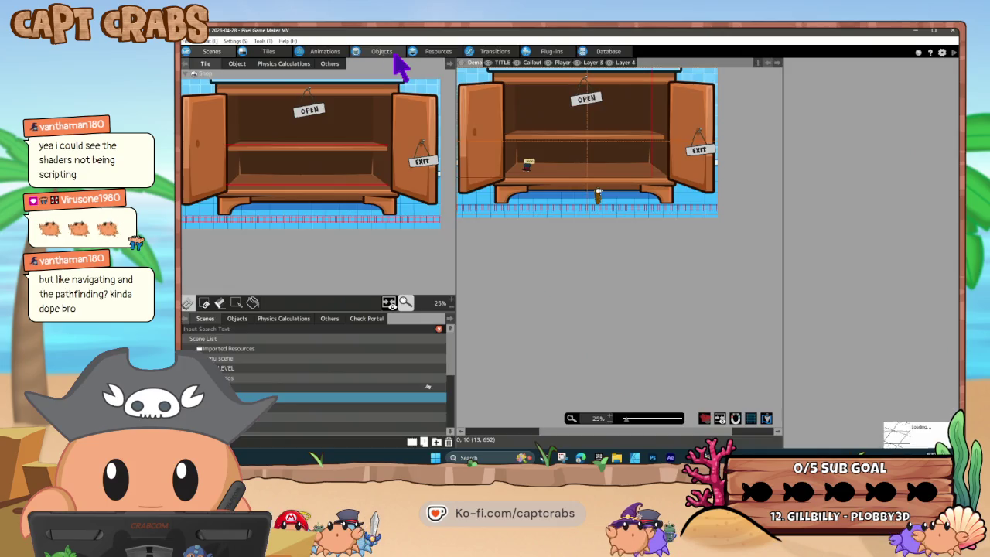
# - Copy the Shop Gentleman animation in the OBJECTS folder to create a Shop Gentleman(1) duplicate
pyautogui.click(325, 52)
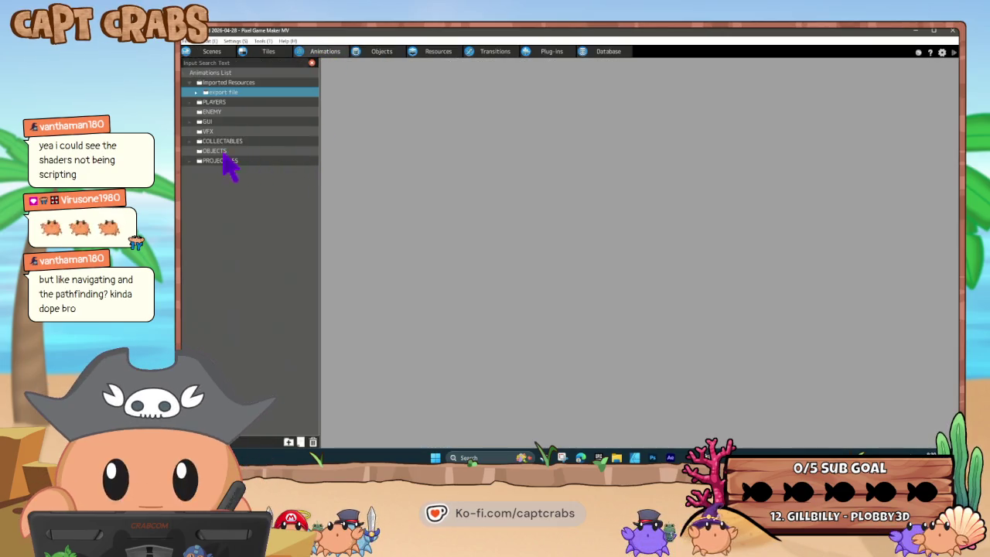
pyautogui.doubleClick(222, 153)
pyautogui.click(247, 161)
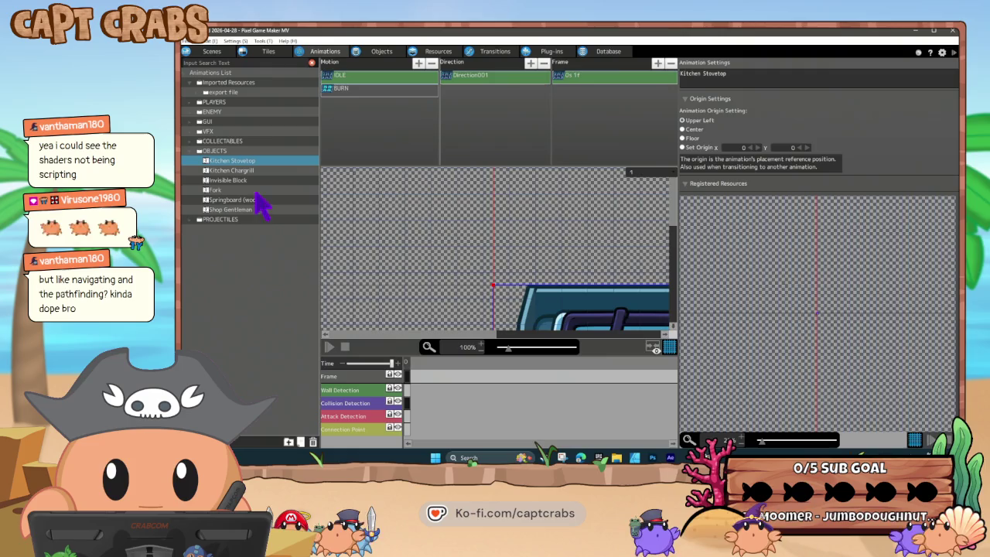
pyautogui.click(258, 209)
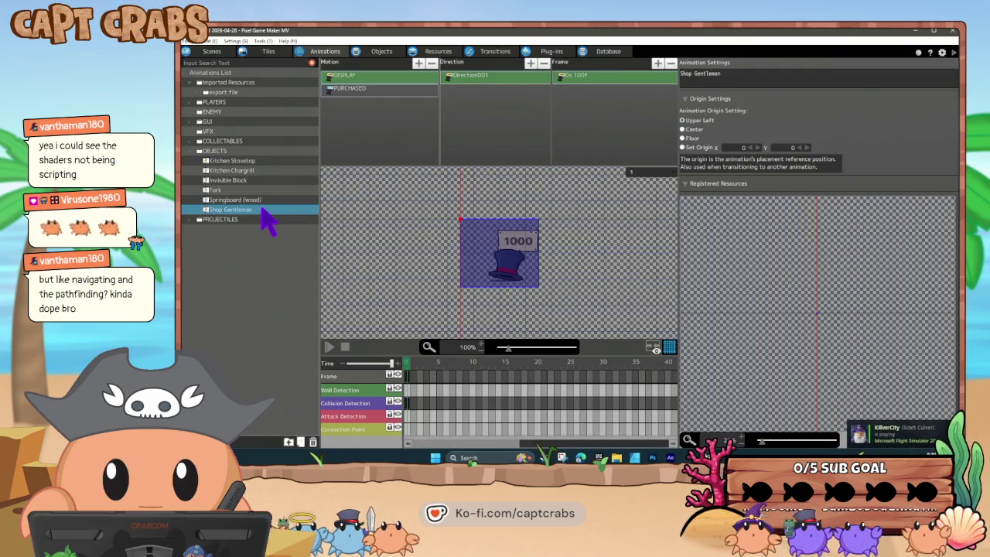
pyautogui.hotkey('ctrl', 'c')
pyautogui.hotkey('ctrl', 'v')
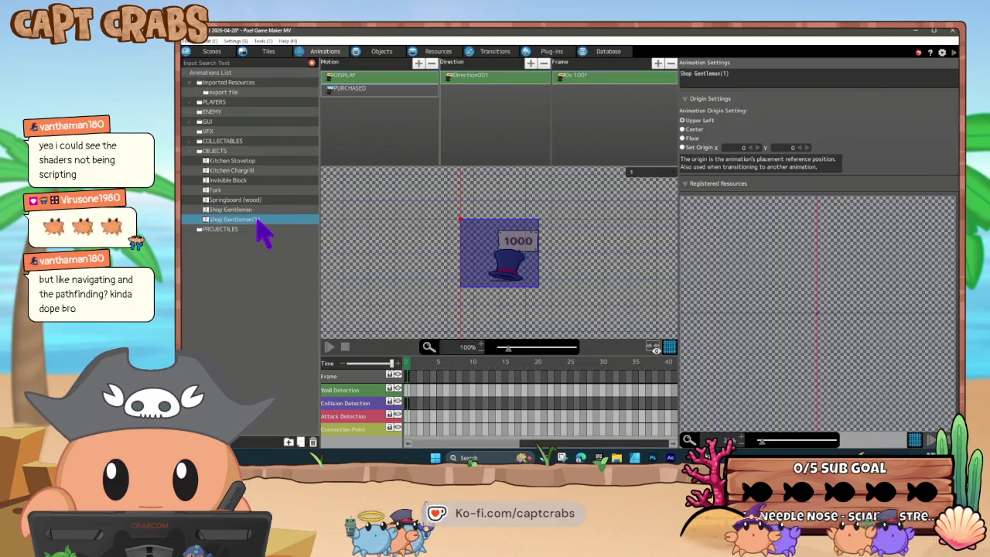
# - Replace the Shop Gentleman(1) animation's registered image with the shop evil adam images
pyautogui.rightClick(261, 229)
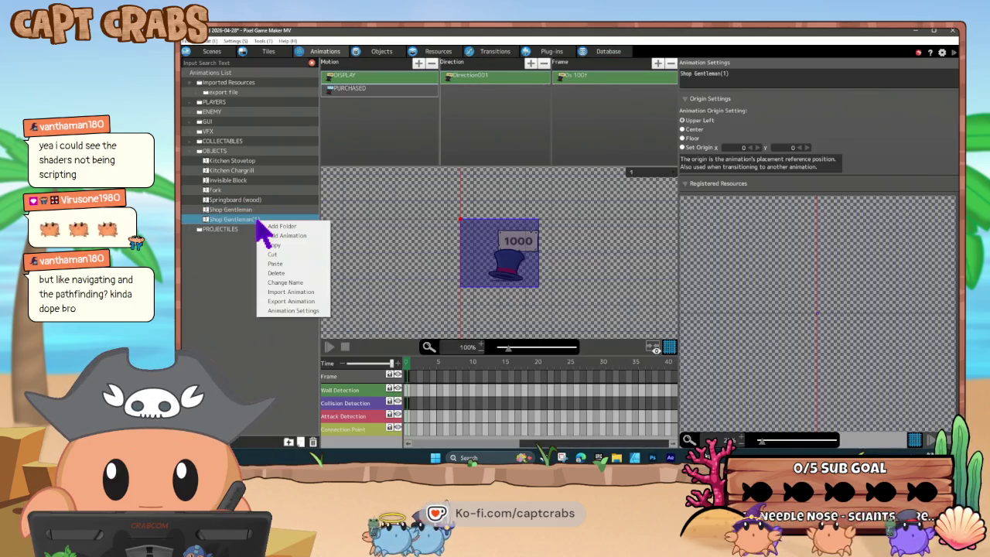
pyautogui.click(292, 310)
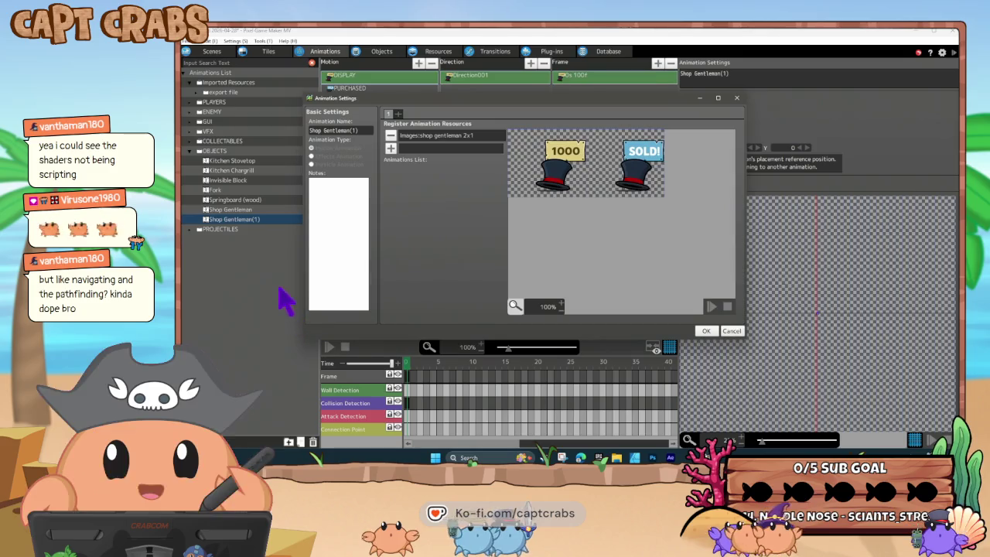
pyautogui.doubleClick(430, 138)
pyautogui.click(316, 89)
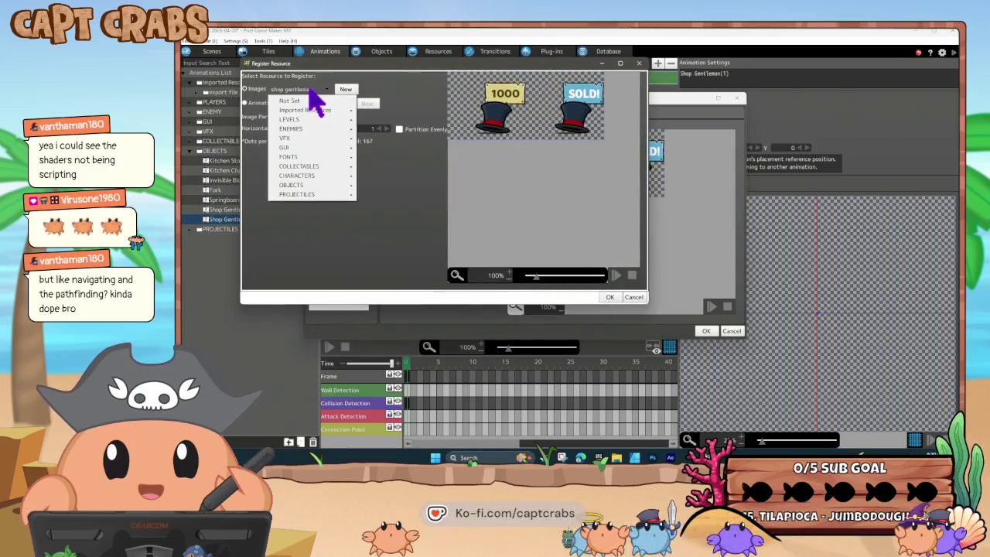
pyautogui.moveTo(331, 187)
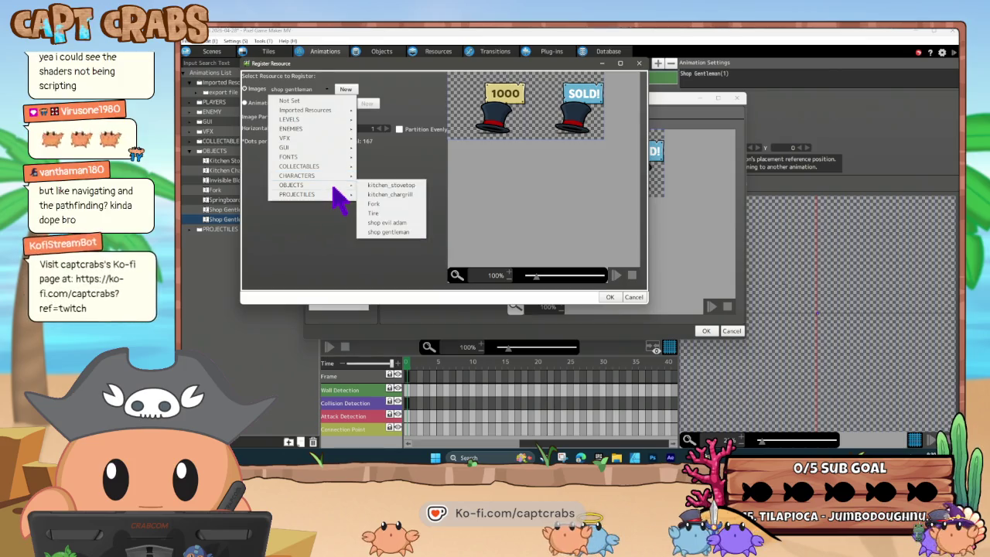
pyautogui.click(405, 222)
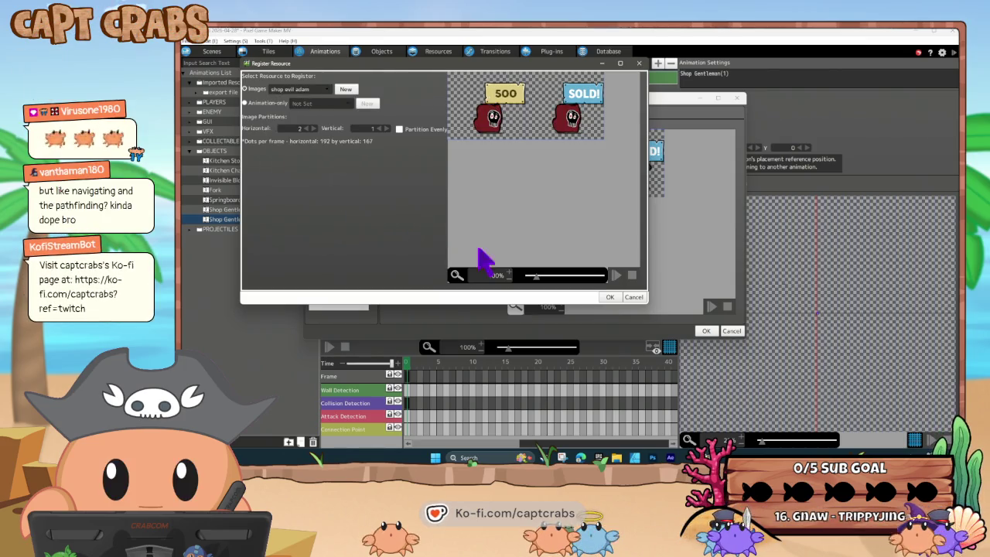
pyautogui.click(610, 298)
pyautogui.click(552, 246)
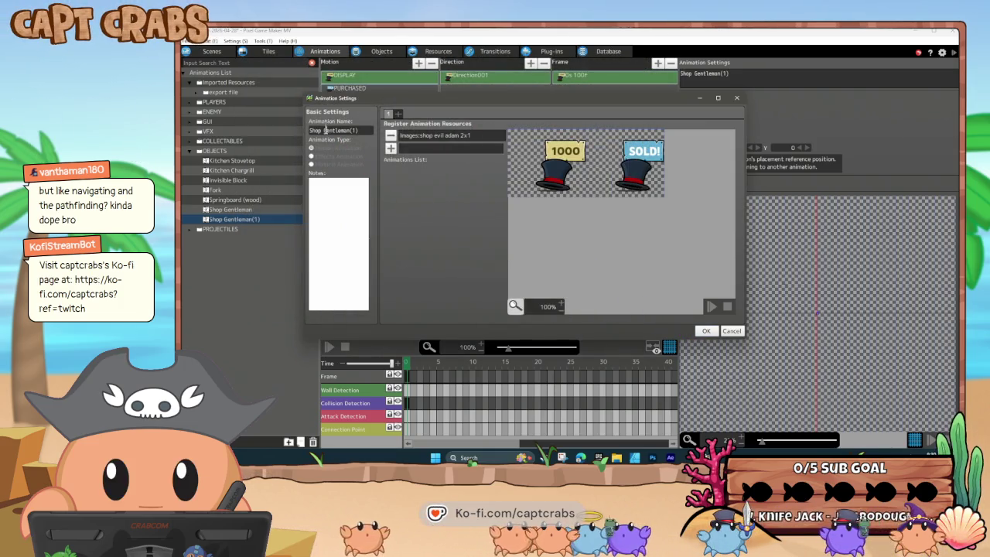
# - Rename the copied animation to Shop Evil Adam and go to the Objects list
pyautogui.press('BackSpace')
pyautogui.write('Shop Evil Adam')
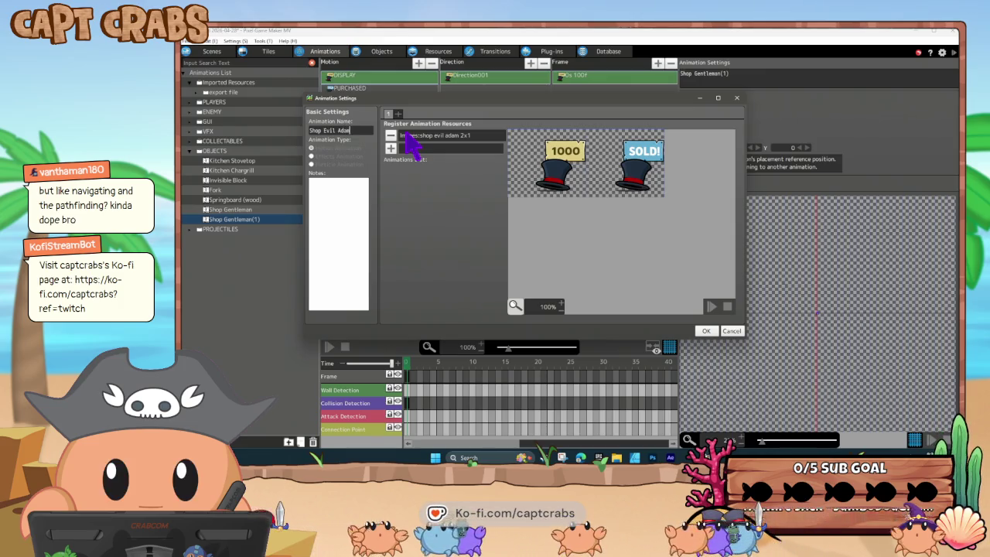
pyautogui.click(706, 331)
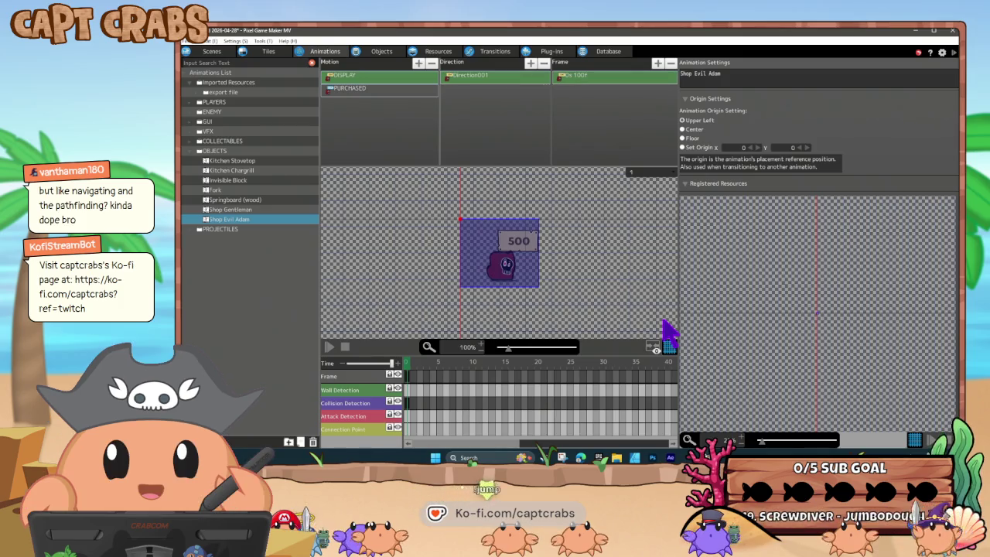
pyautogui.click(397, 54)
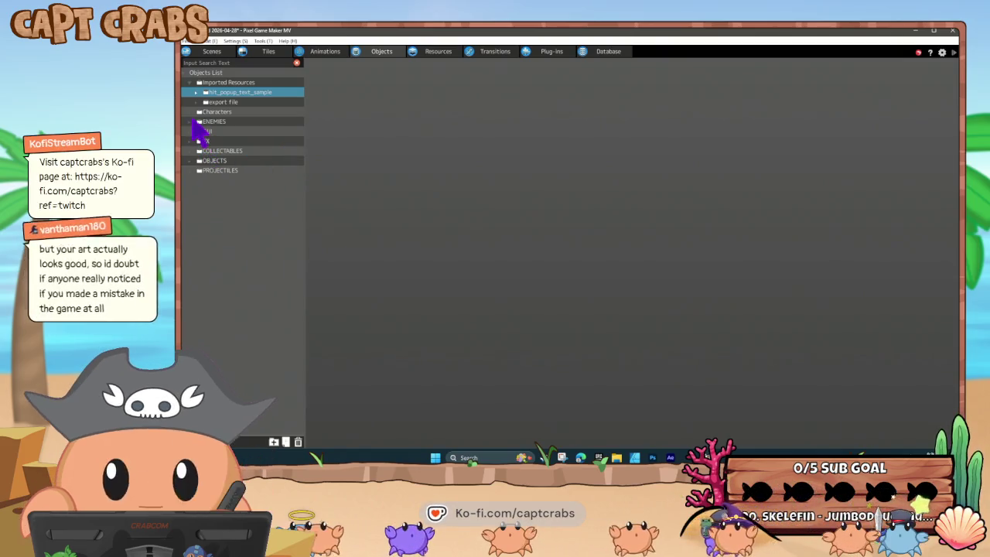
# - Expand the OBJECTS folder and open the Gentleman (Shop) object's action program
pyautogui.click(189, 160)
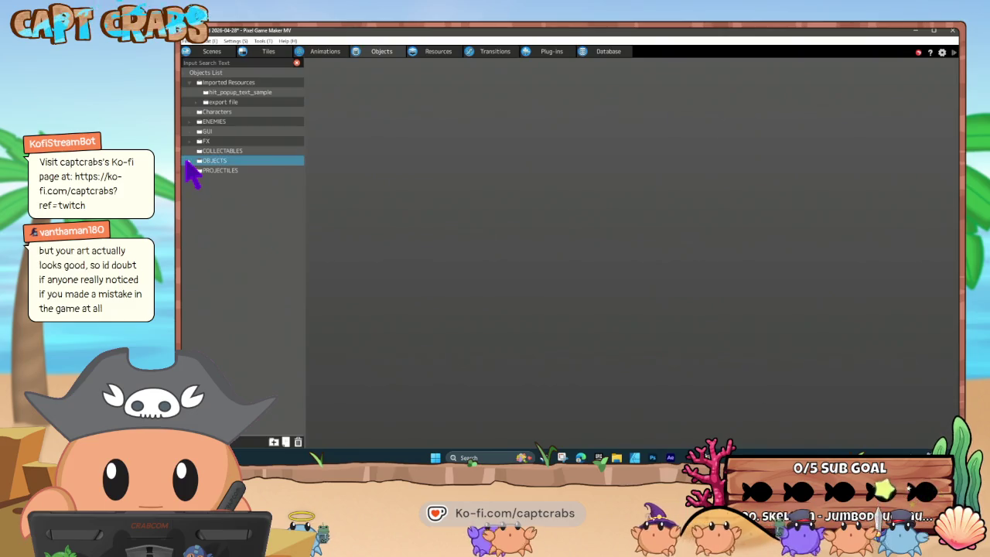
pyautogui.click(190, 161)
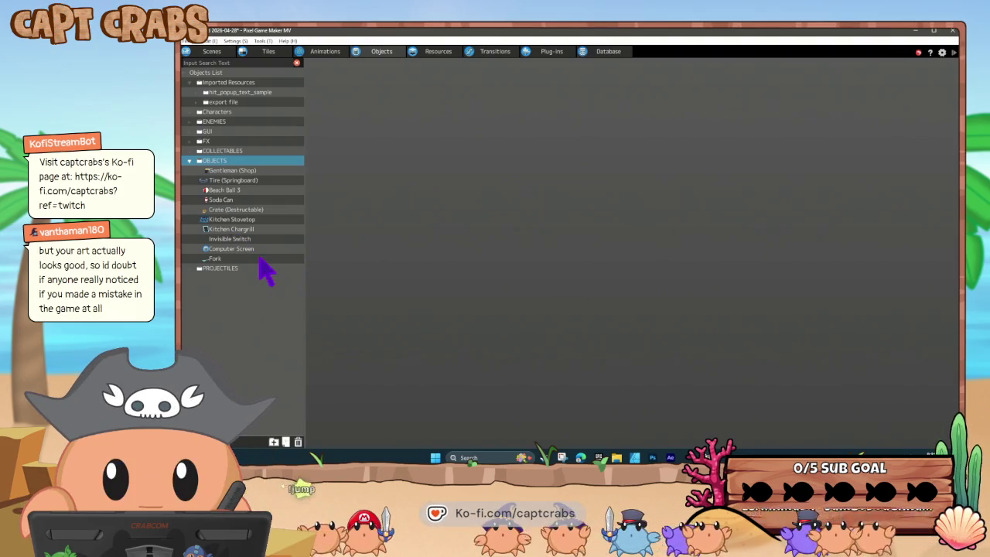
pyautogui.doubleClick(229, 170)
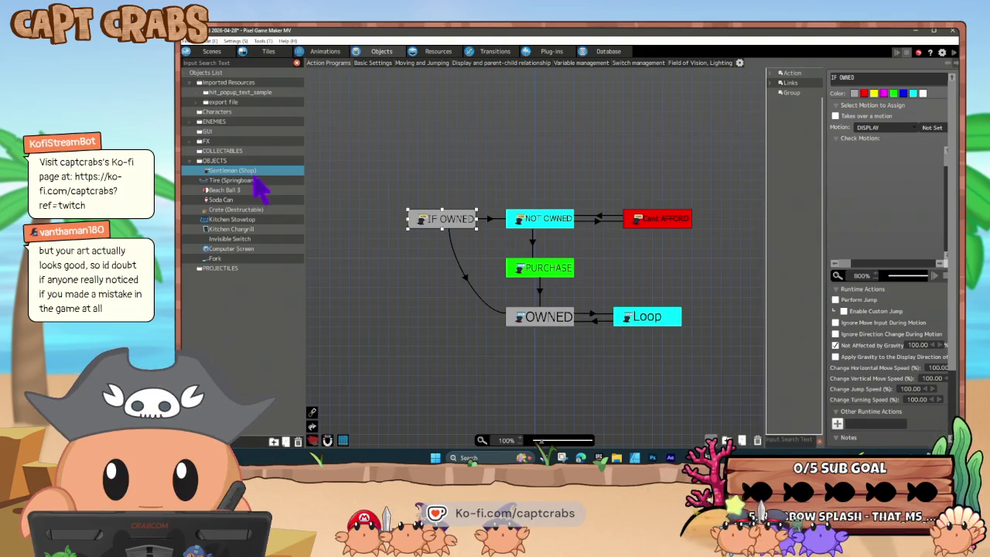
# - Duplicate the Gentleman (Shop) object and name the copy Evil Adam (Shop)
pyautogui.hotkey('ctrl', 'c')
pyautogui.hotkey('ctrl', 'v')
pyautogui.rightClick(247, 179)
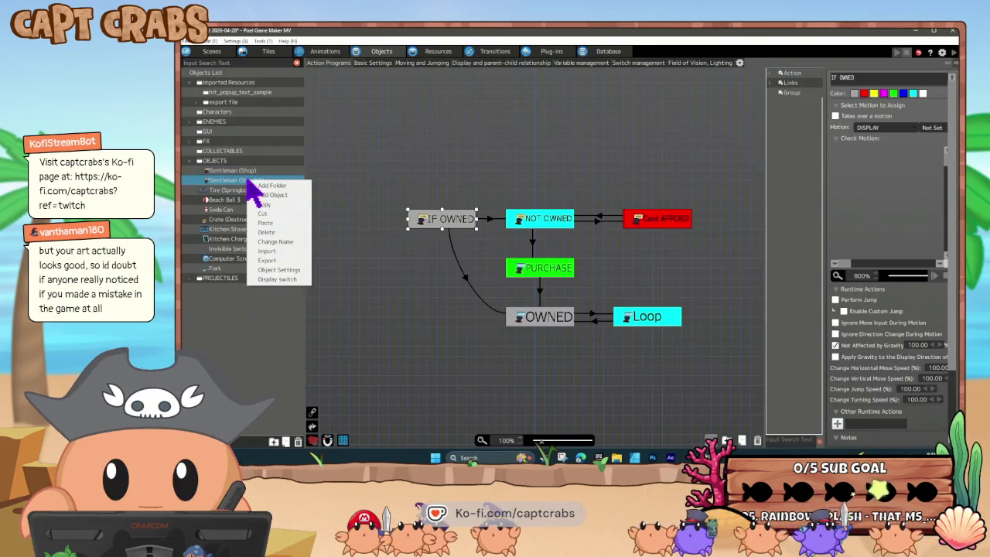
pyautogui.click(270, 242)
pyautogui.write('F')
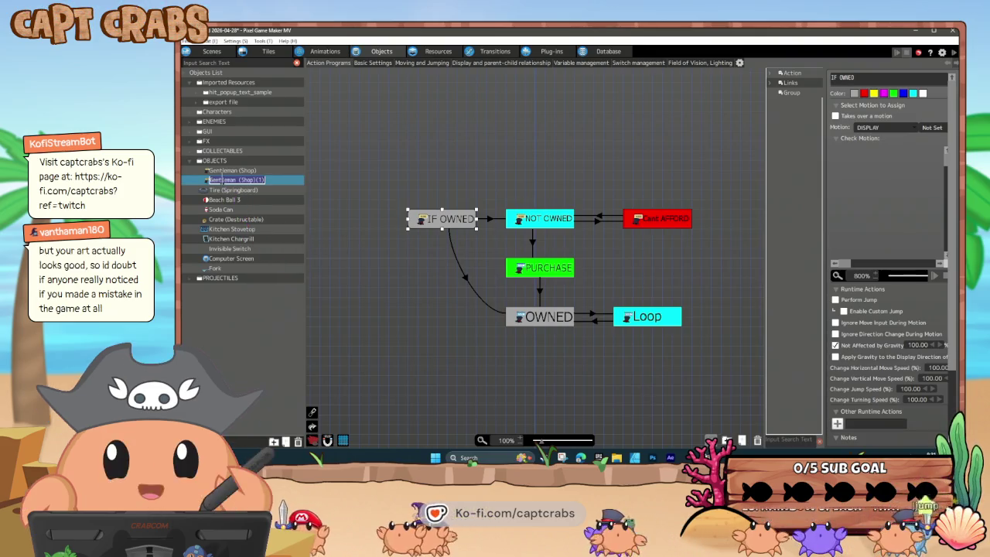
pyautogui.write('vil Adam (Shop')
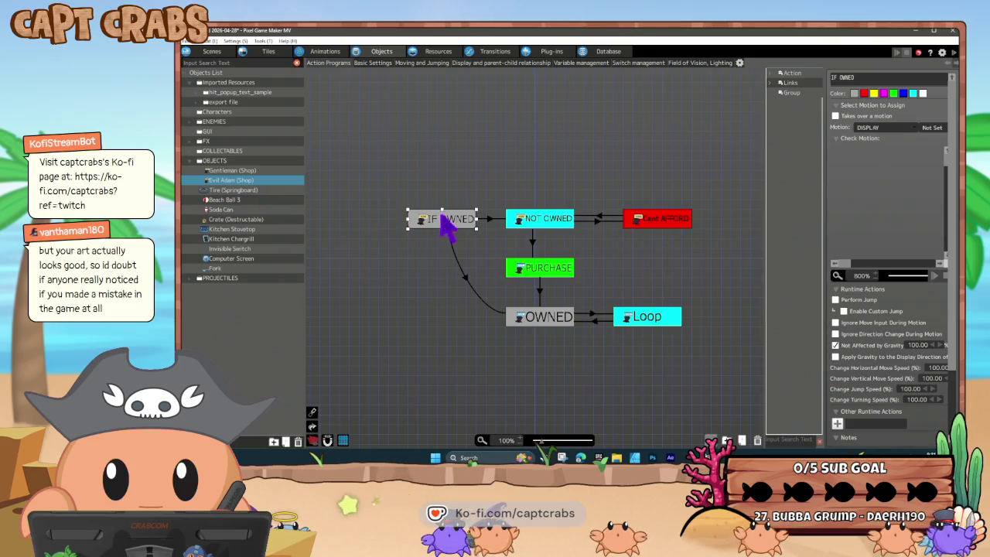
# - Assign the Shop Evil Adam animation in the Evil Adam (Shop) object settings
pyautogui.rightClick(253, 184)
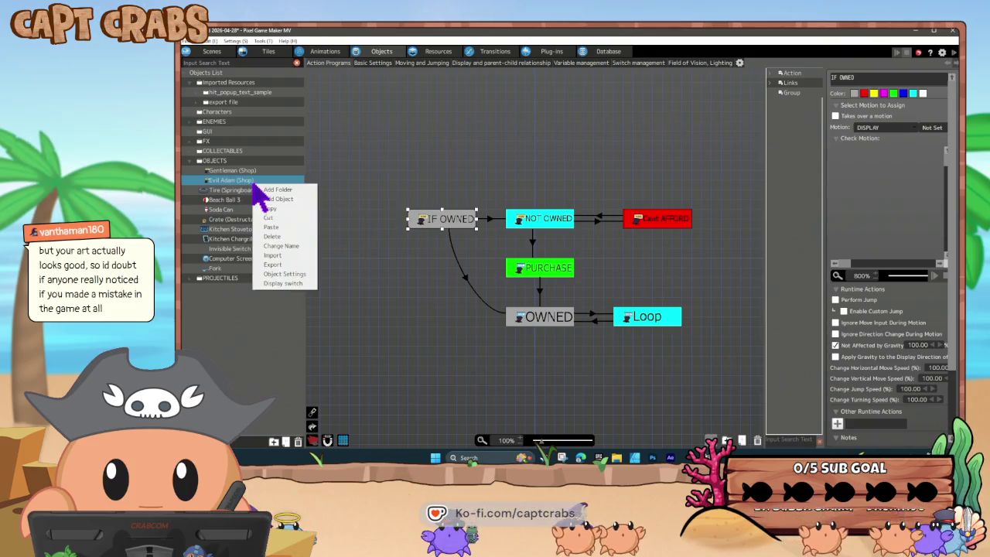
pyautogui.click(283, 274)
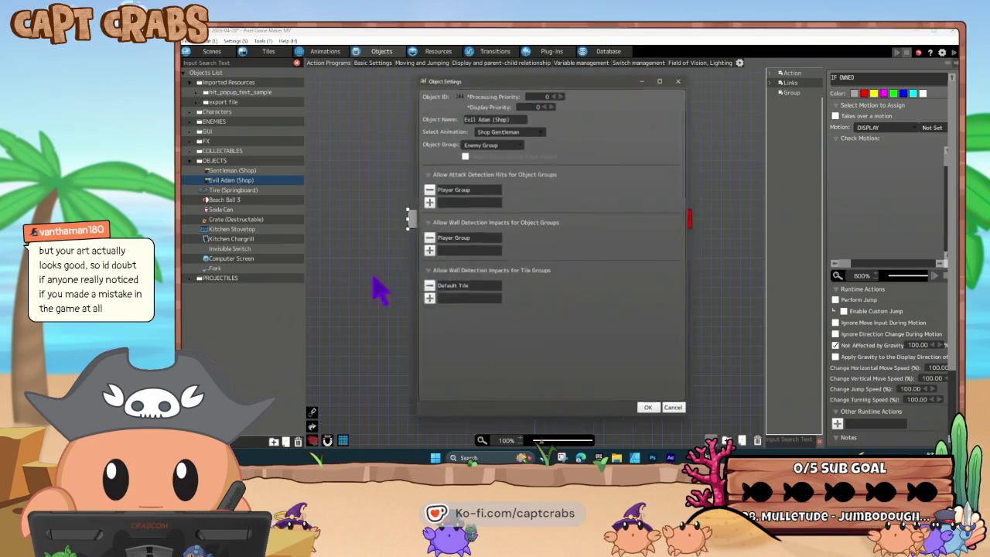
pyautogui.click(511, 131)
pyautogui.moveTo(535, 214)
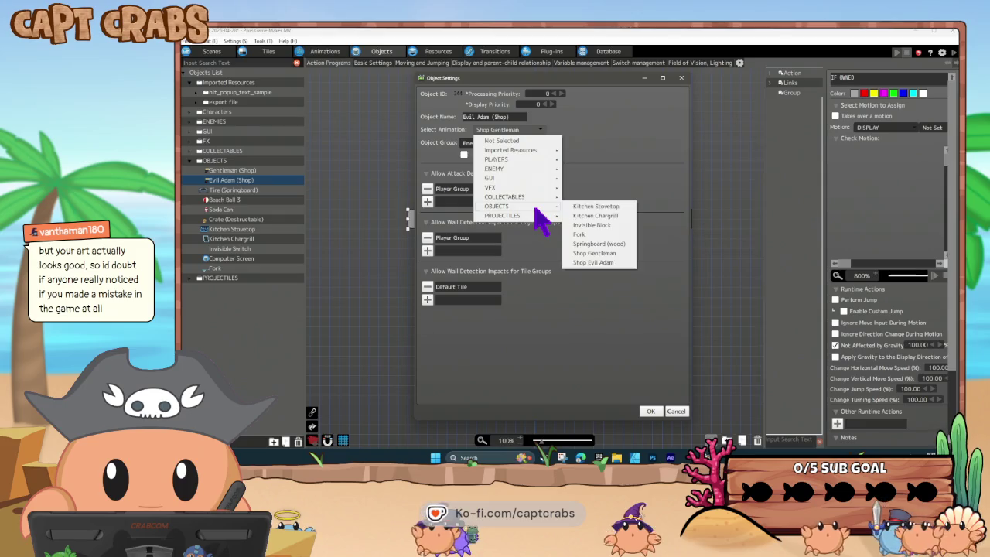
pyautogui.click(611, 269)
pyautogui.click(570, 274)
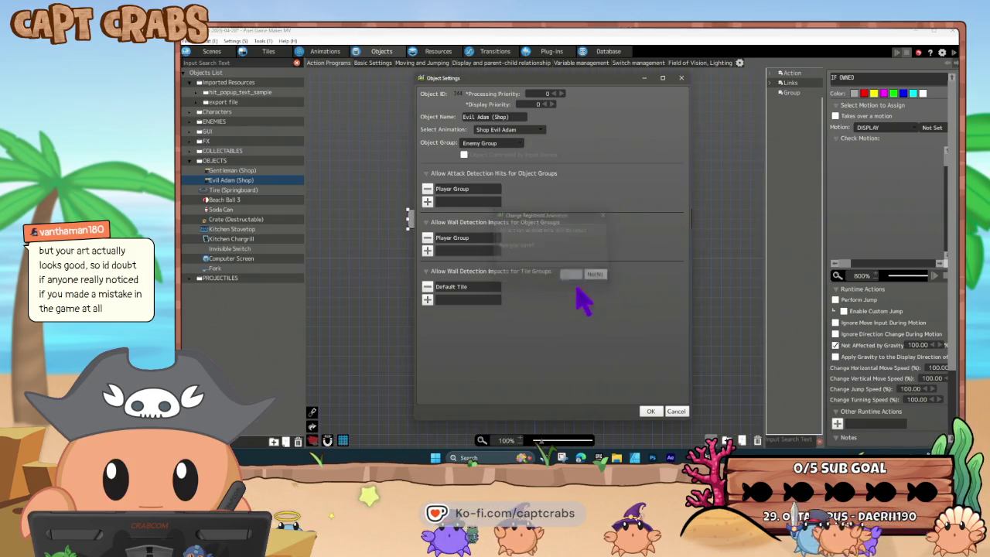
pyautogui.click(650, 410)
# - Check that the IF OWNED to NOT OWNED link uses the Gentleman (Store) switch, then go to Resources
pyautogui.click(492, 220)
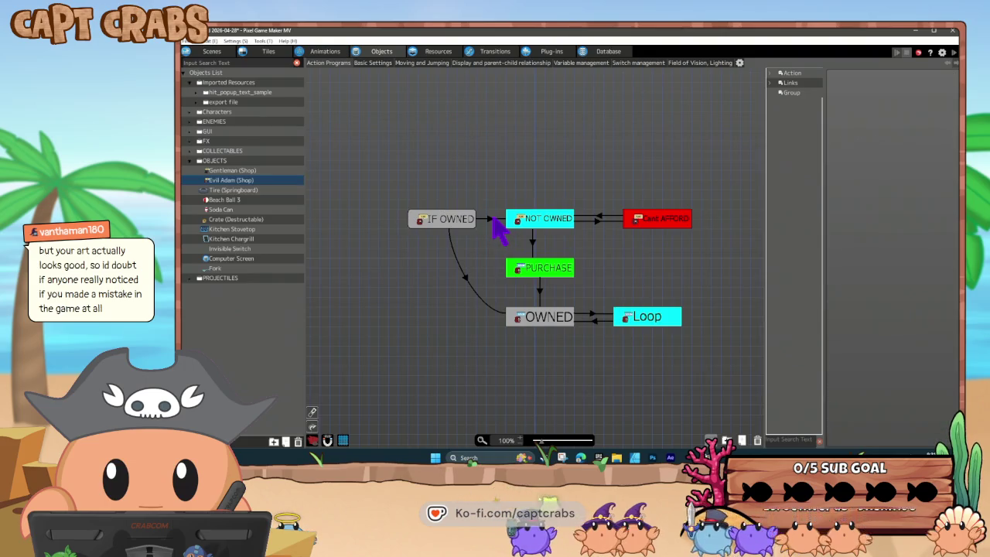
pyautogui.doubleClick(874, 227)
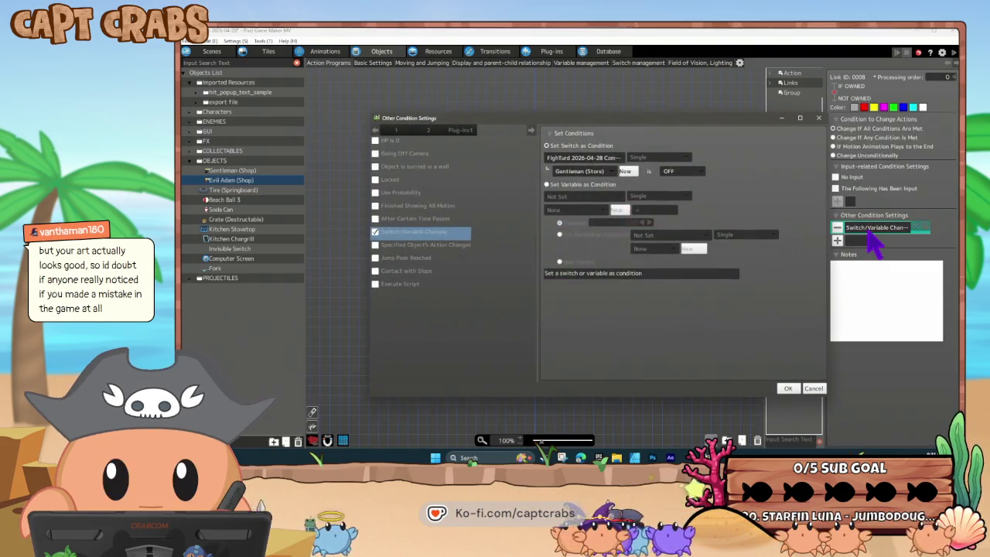
pyautogui.click(568, 172)
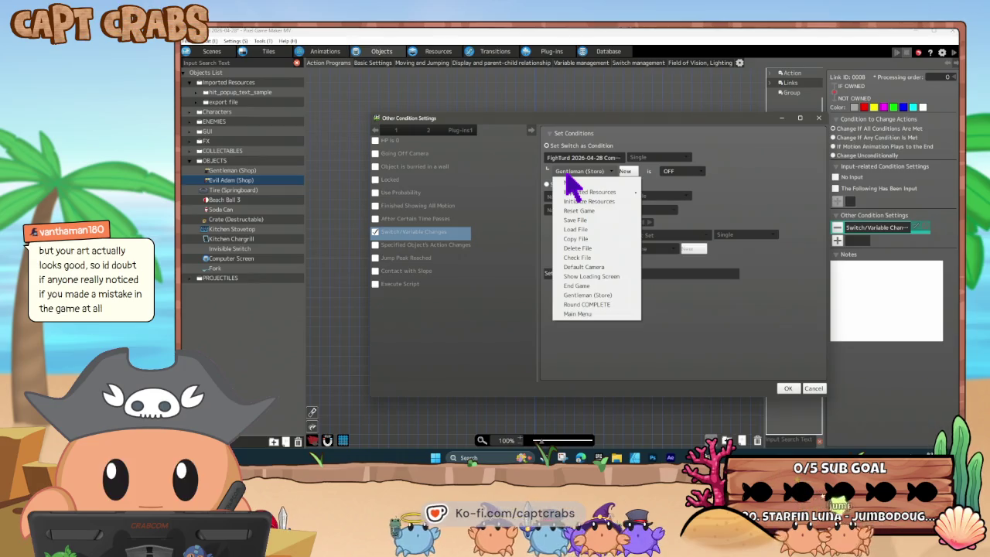
pyautogui.click(566, 177)
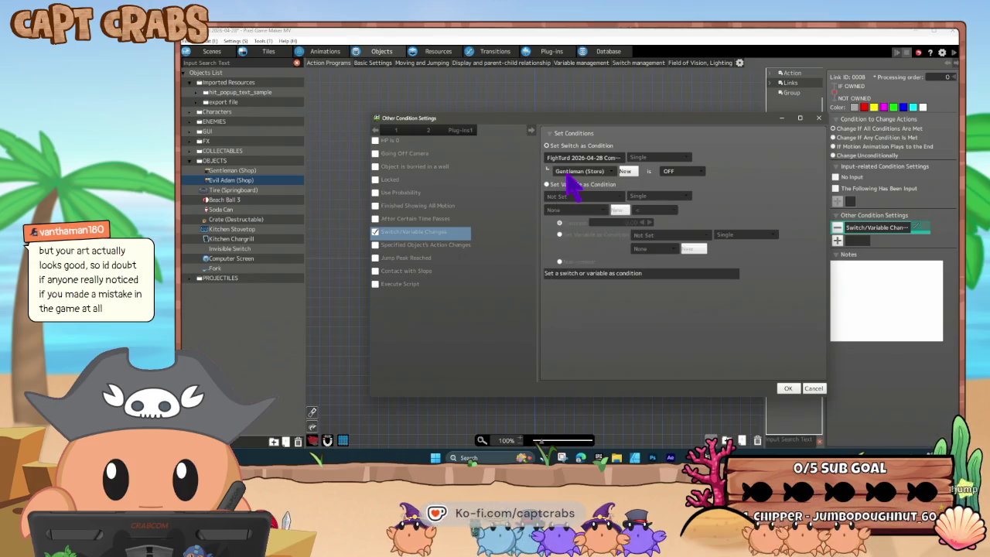
pyautogui.click(812, 389)
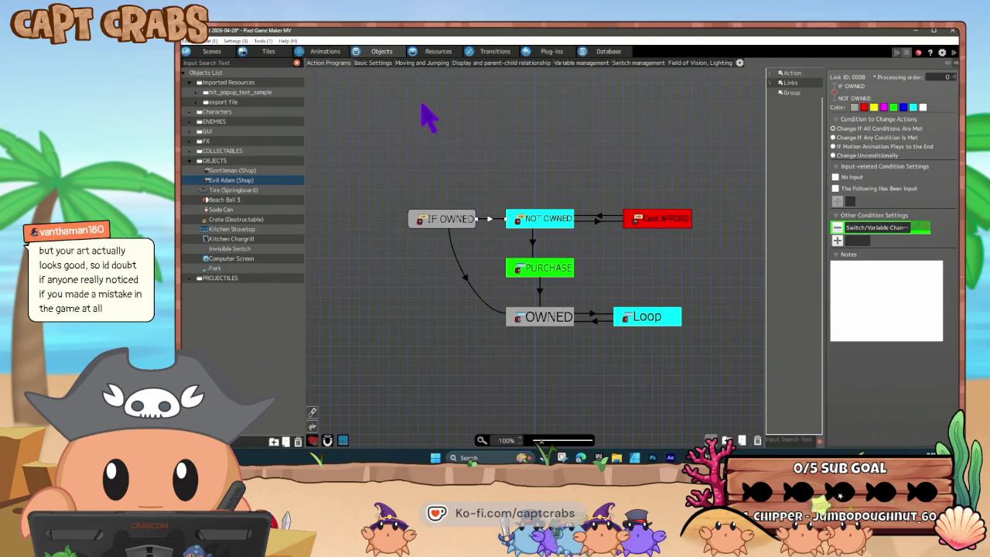
pyautogui.click(440, 54)
# - Add an Evil Adam (Shop) switch and move it above Round COMPLETE
pyautogui.click(487, 64)
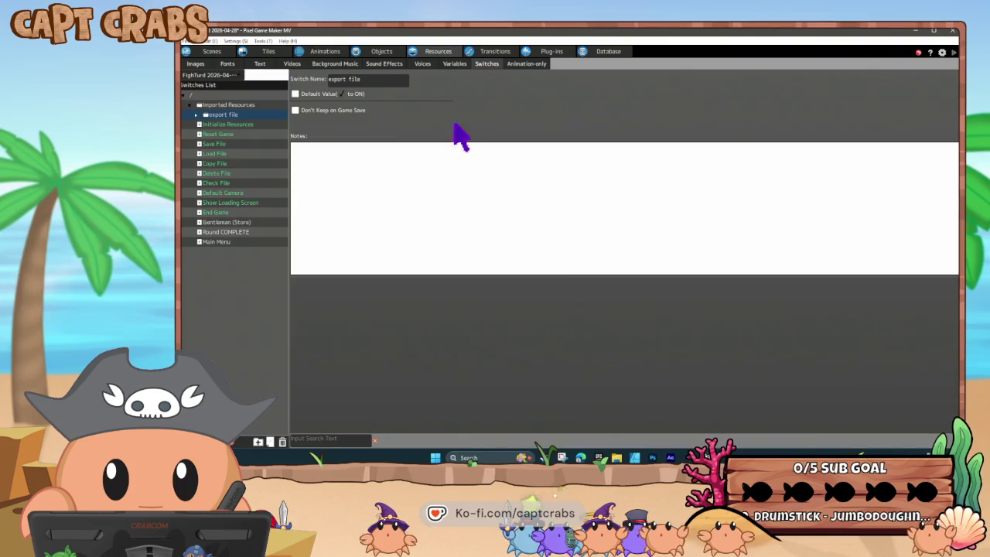
pyautogui.click(221, 224)
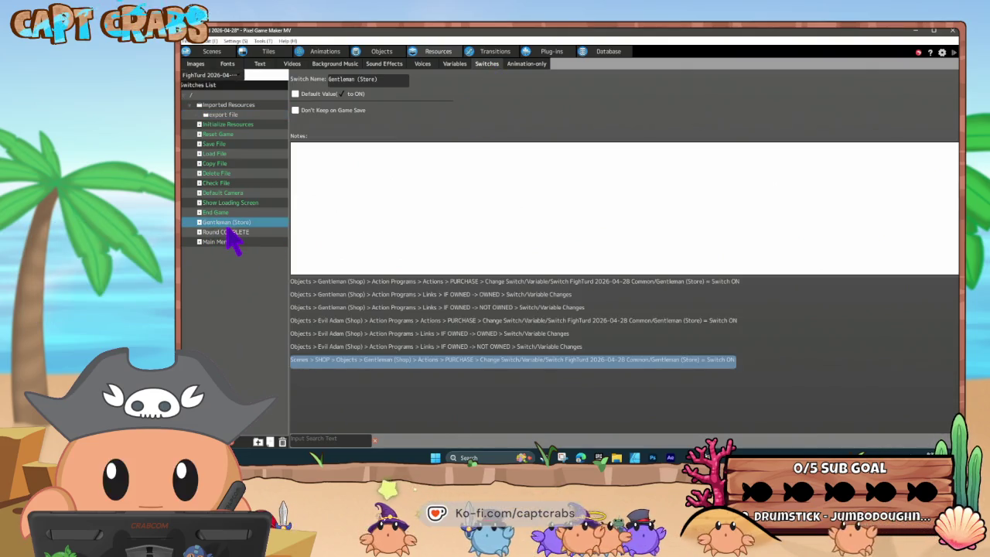
pyautogui.rightClick(219, 232)
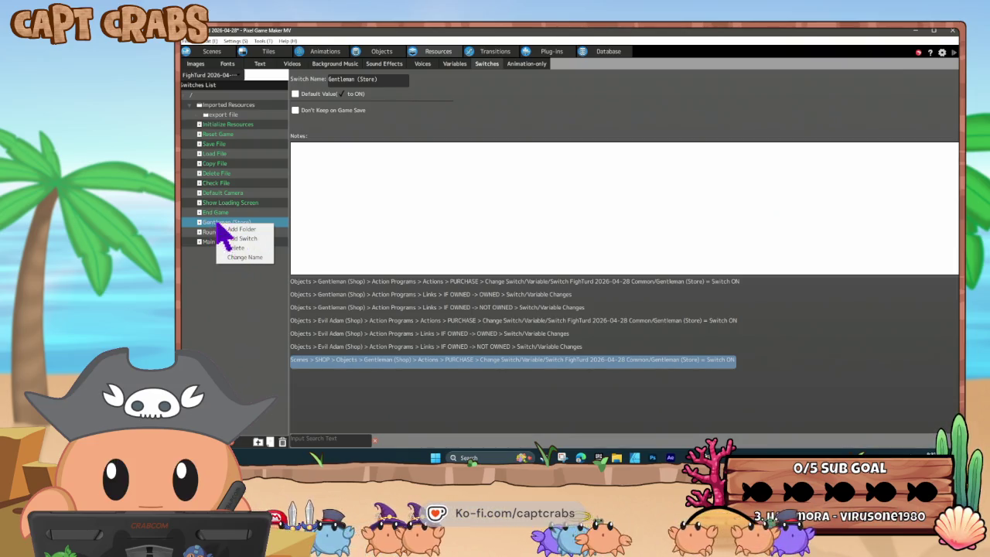
pyautogui.click(219, 223)
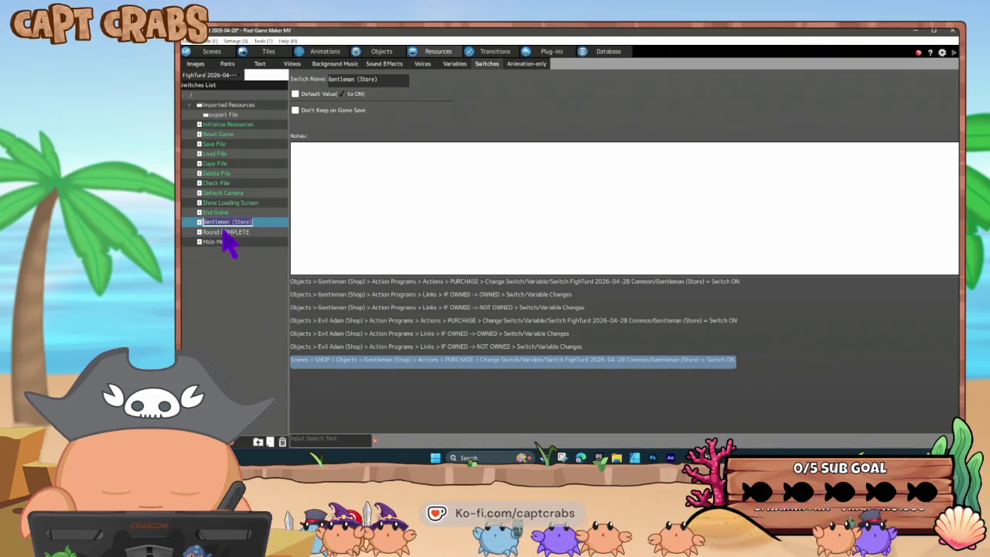
pyautogui.press('Return')
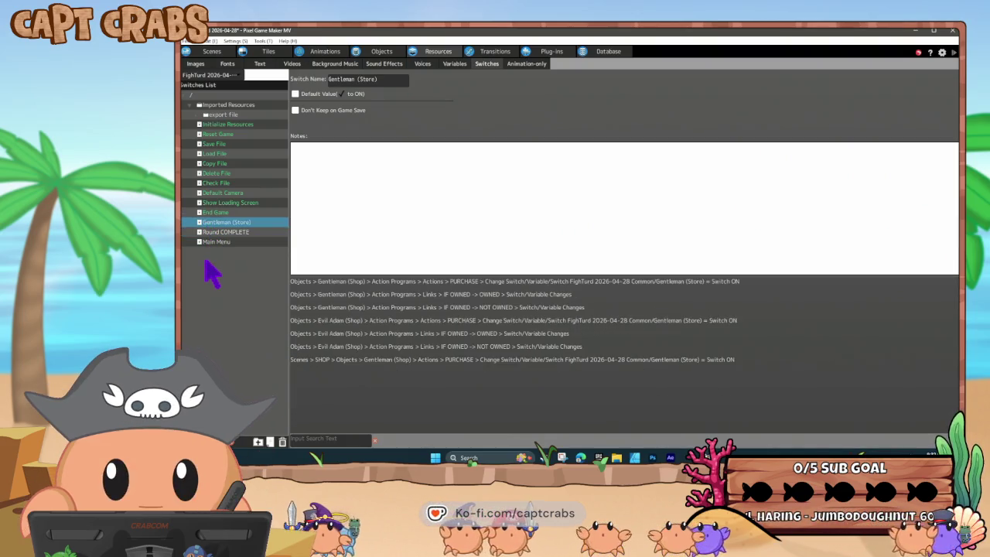
pyautogui.rightClick(206, 261)
pyautogui.click(229, 276)
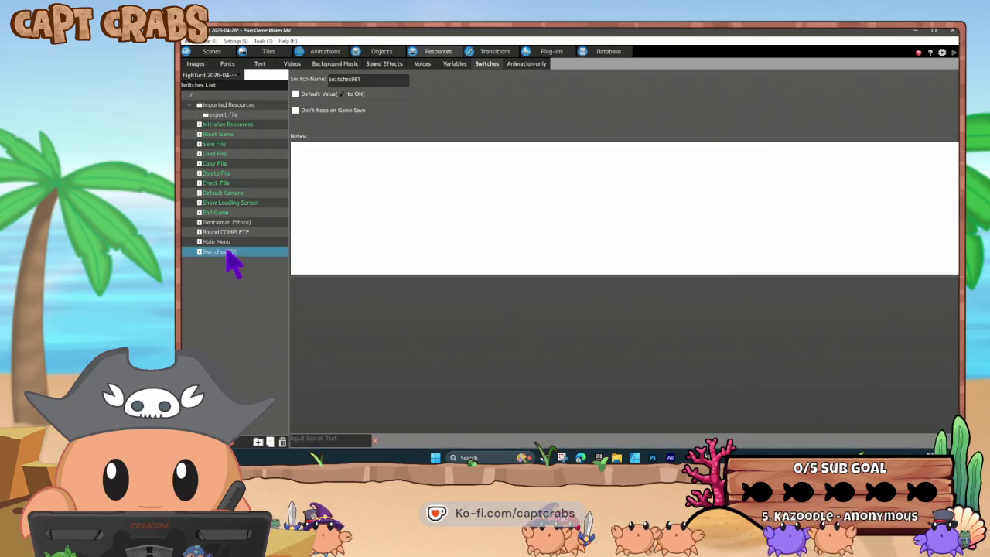
pyautogui.rightClick(232, 263)
pyautogui.click(248, 285)
pyautogui.write('Evil Adam (Shop)')
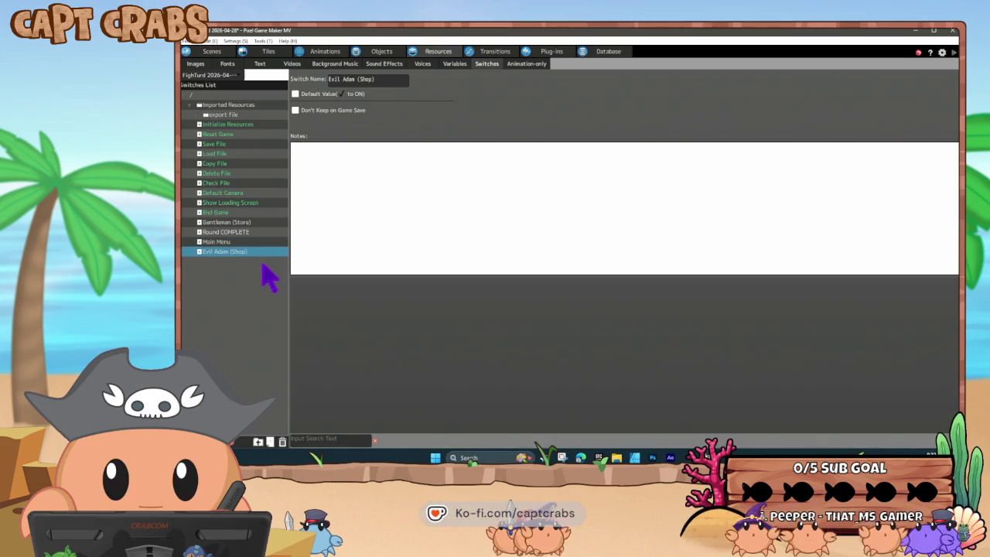
pyautogui.moveTo(232, 258); pyautogui.dragTo(243, 236)
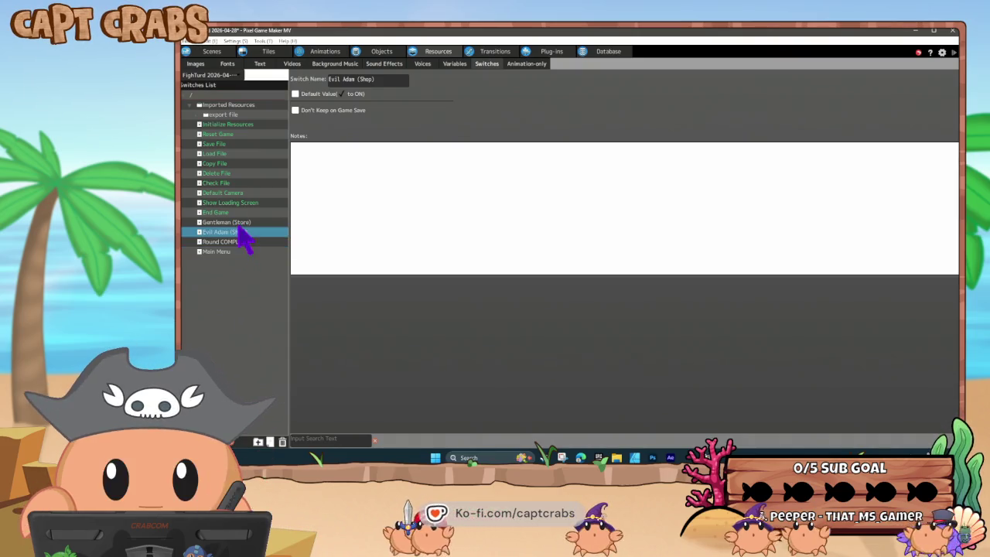
# - Add a Skater (Shop) switch and move it above Round COMPLETE
pyautogui.rightClick(217, 266)
pyautogui.click(232, 280)
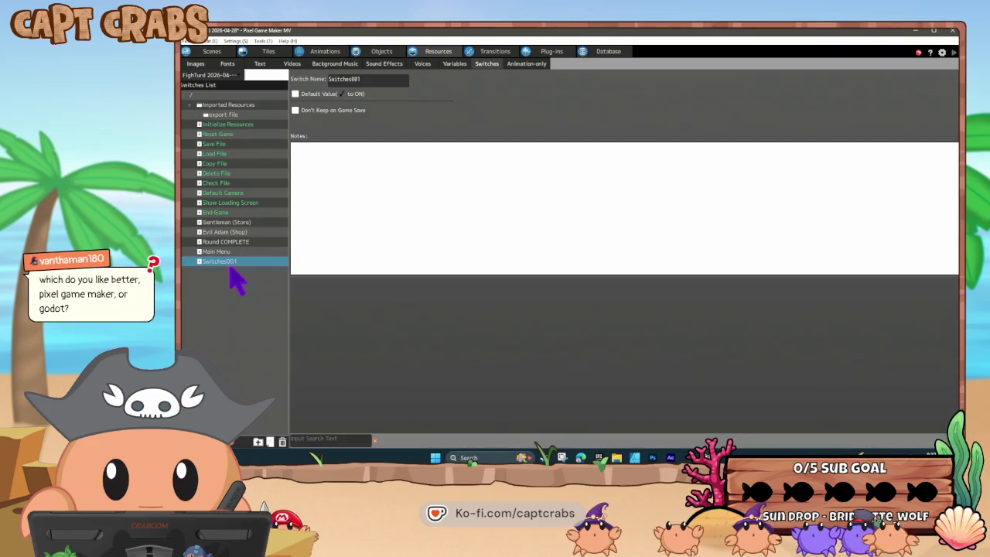
pyautogui.rightClick(232, 261)
pyautogui.click(247, 295)
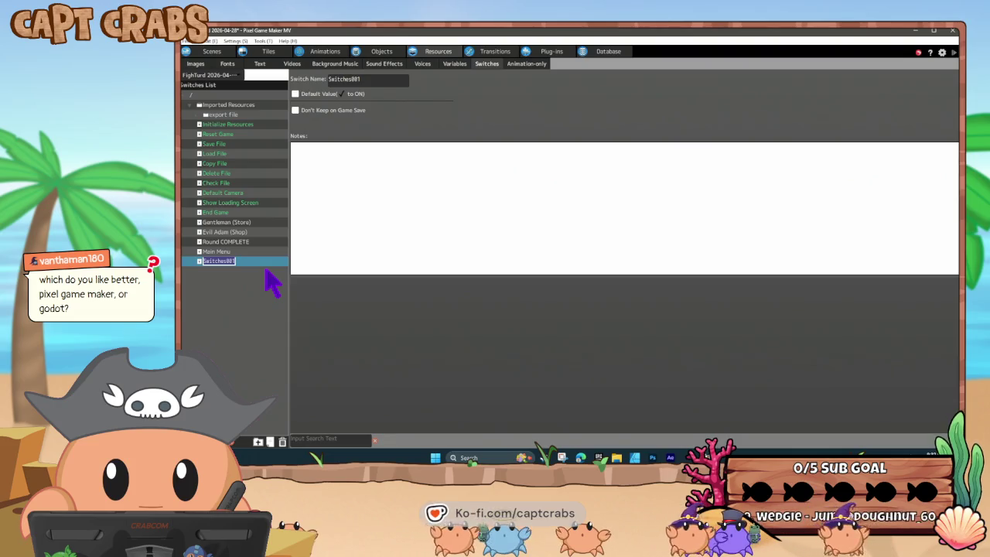
pyautogui.write('Skater (Shop)')
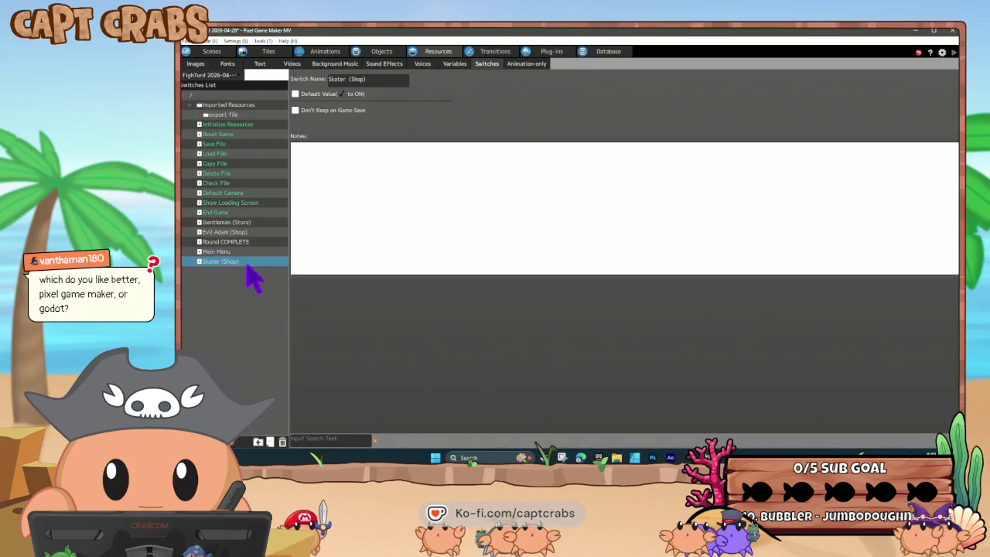
pyautogui.moveTo(237, 261); pyautogui.dragTo(249, 238)
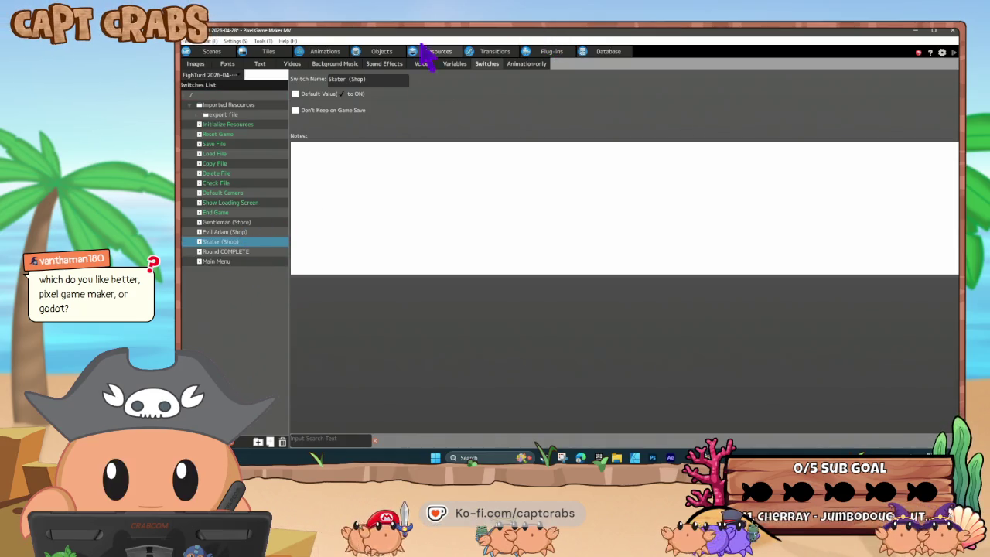
# - Return to the Objects view showing the Evil Adam (Shop) IF OWNED, PURCHASE and OWNED graph
pyautogui.click(384, 53)
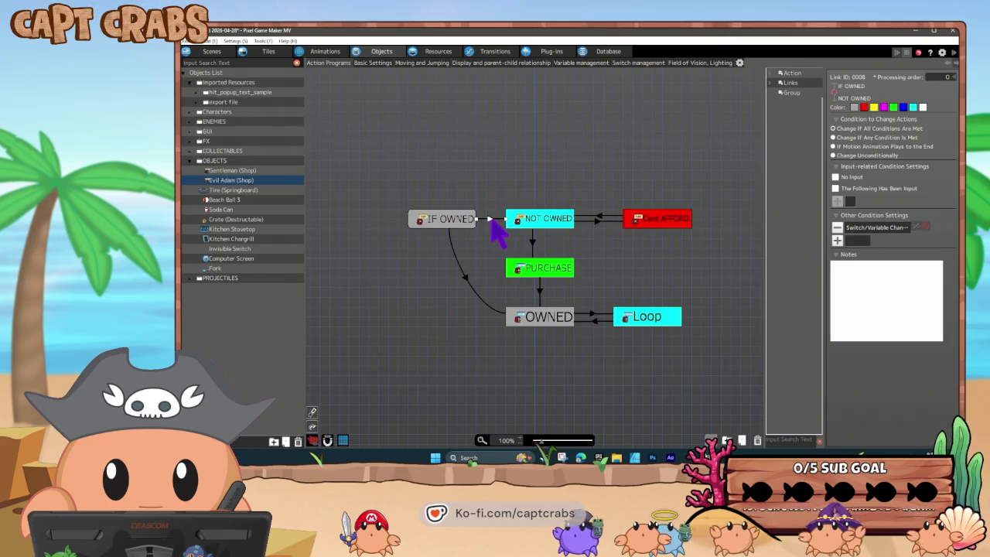
# - Change the IF OWNED to NOT OWNED link's switch condition to Evil Adam (Shop)
pyautogui.doubleClick(855, 225)
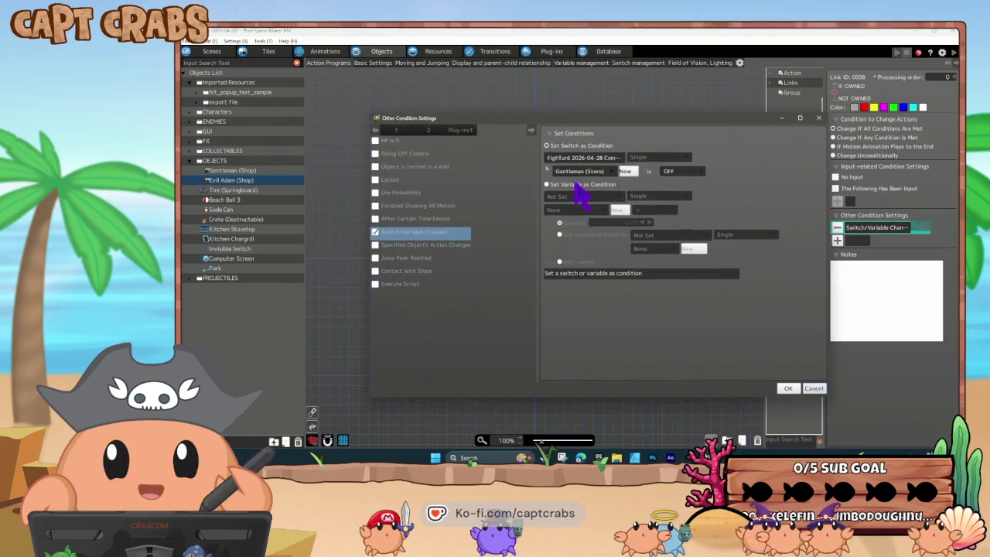
pyautogui.click(607, 175)
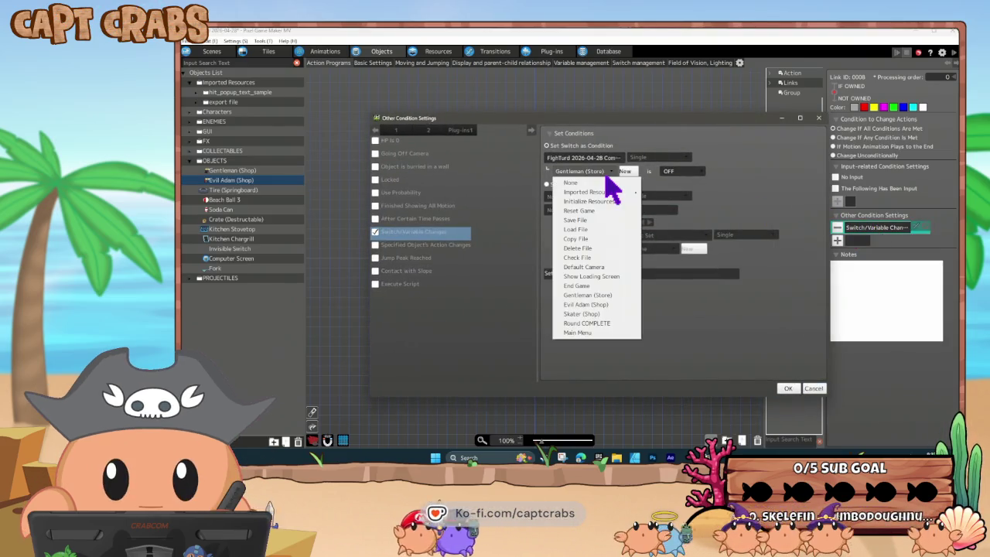
pyautogui.click(610, 303)
pyautogui.click(790, 388)
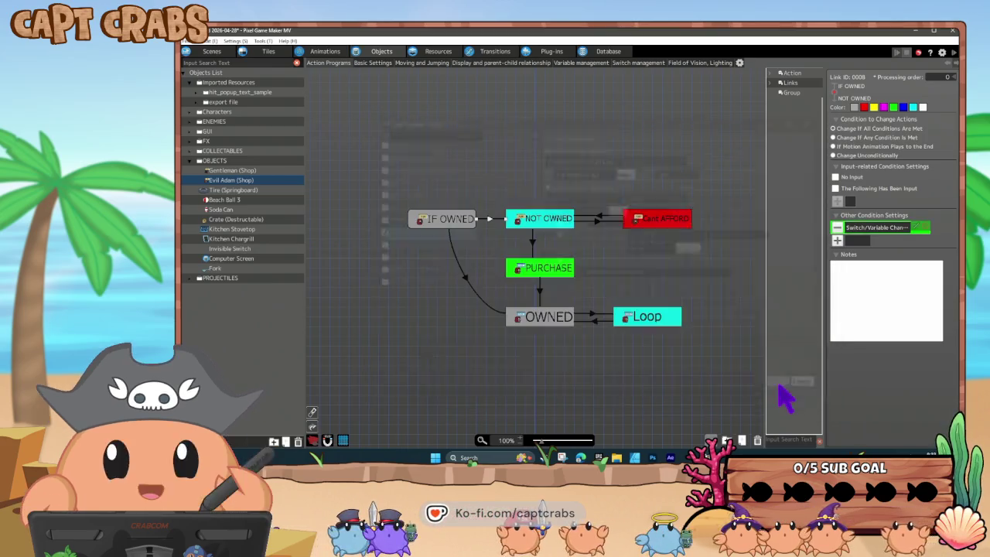
pyautogui.click(537, 220)
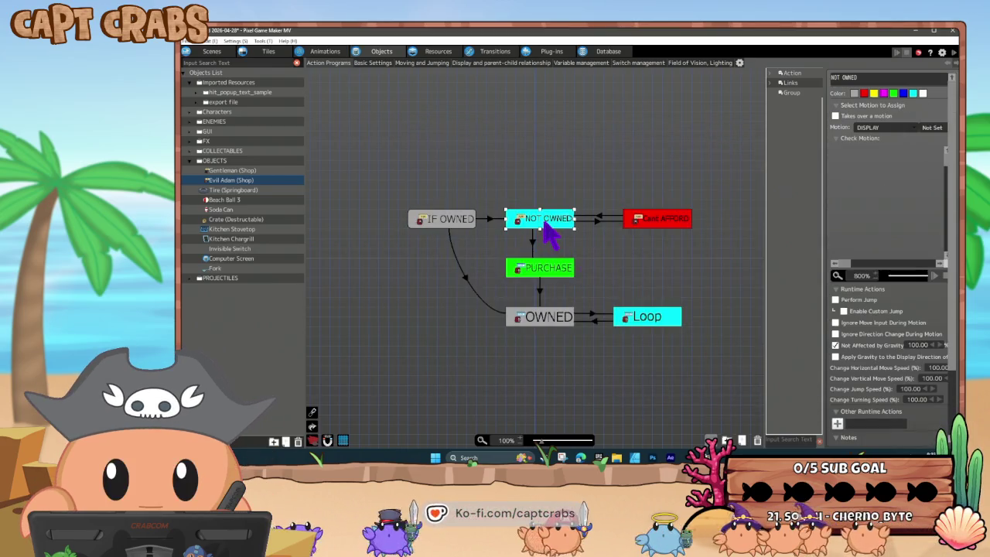
# - Review the SCORE conditions on the NOT OWNED to Cant AFFORD and PURCHASE links
pyautogui.click(596, 221)
pyautogui.doubleClick(868, 254)
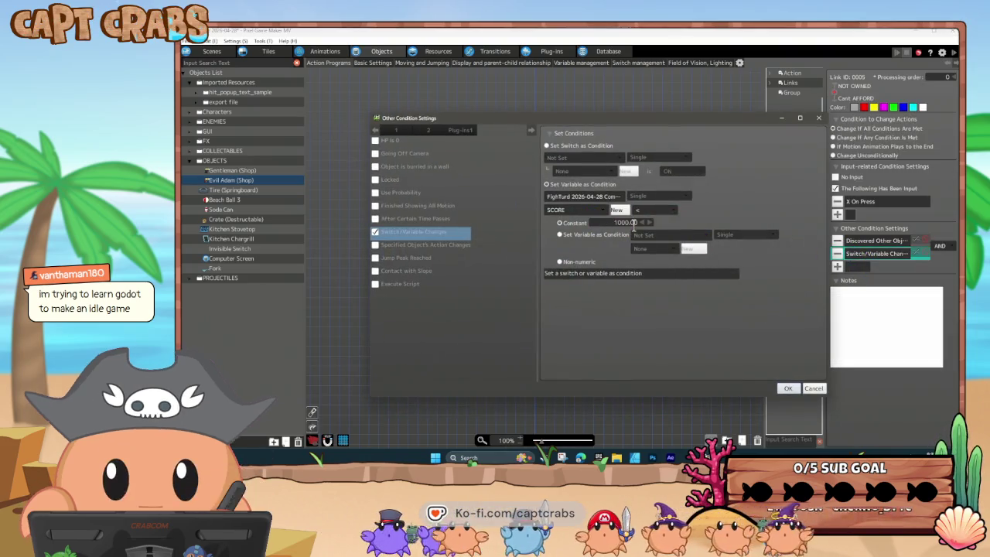
pyautogui.click(808, 389)
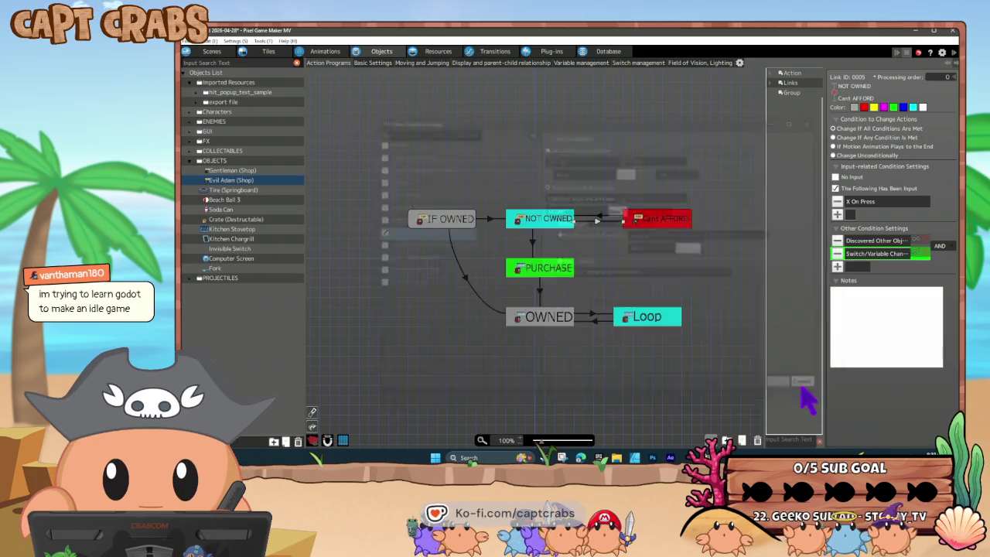
pyautogui.click(653, 229)
pyautogui.click(534, 247)
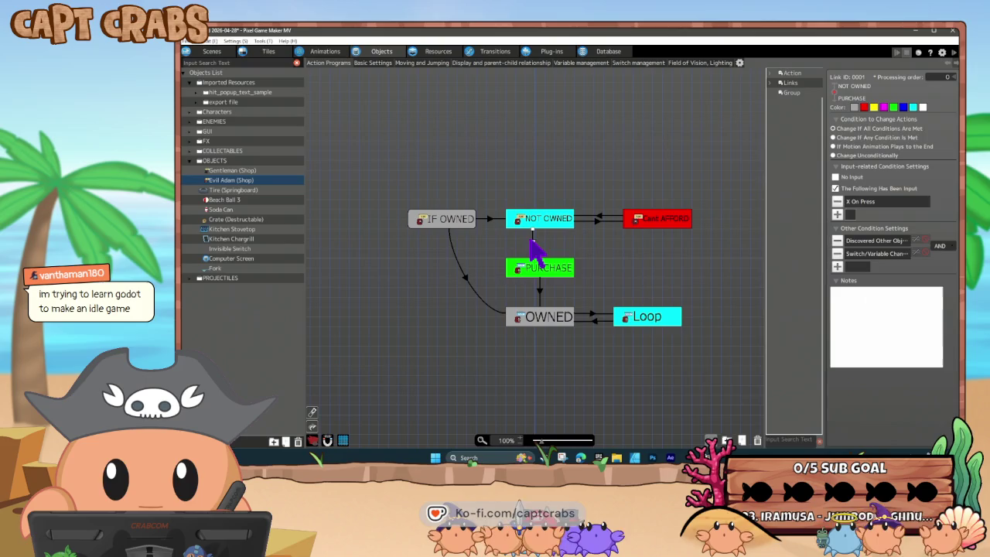
pyautogui.doubleClick(863, 254)
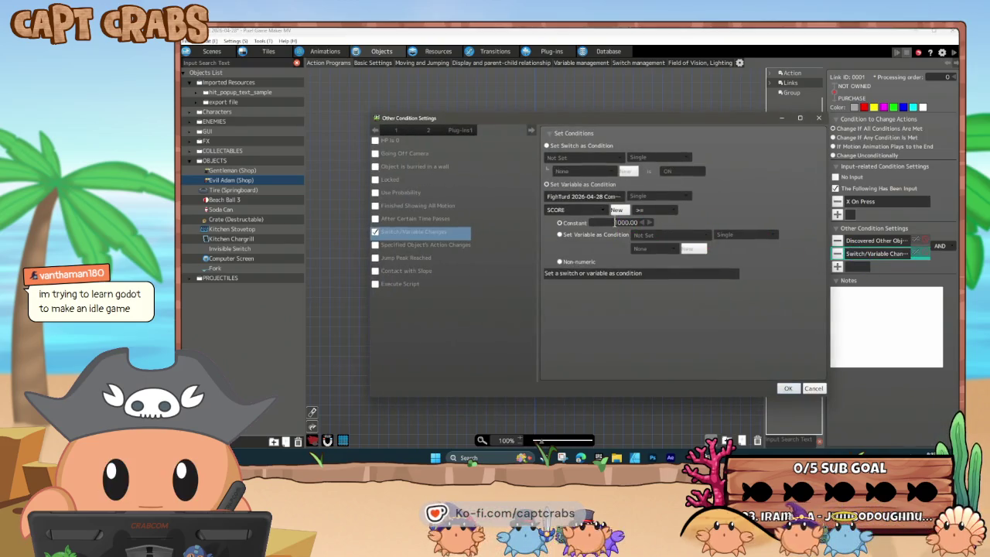
pyautogui.click(787, 389)
pyautogui.click(552, 267)
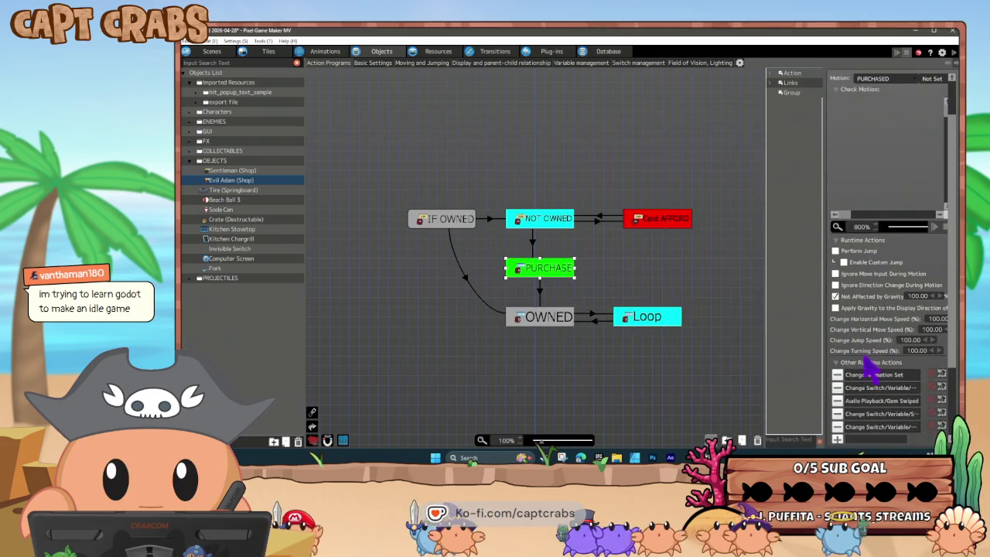
# - Set the PURCHASE state's animation set to Evil Adam and 1P Melee to 3
pyautogui.doubleClick(873, 376)
pyautogui.click(545, 124)
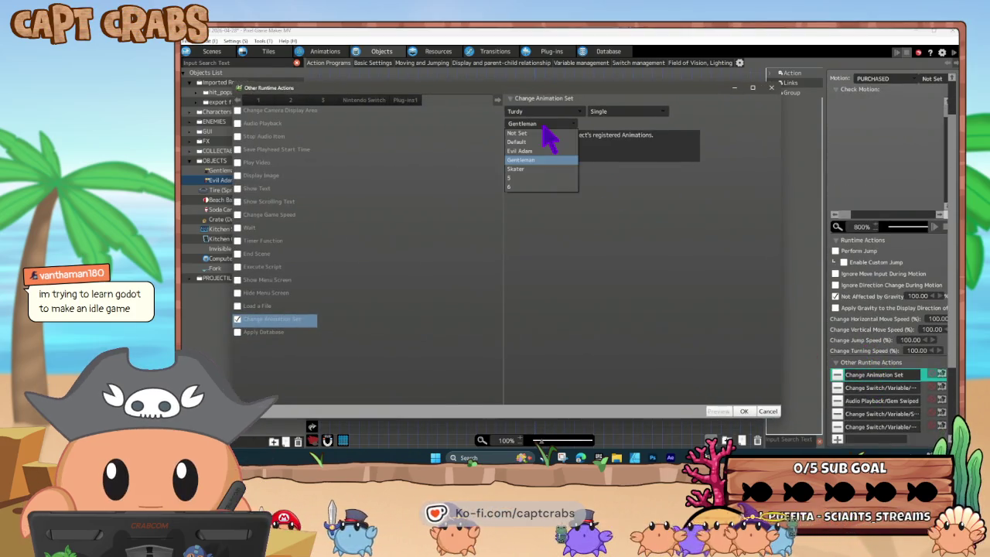
pyautogui.click(545, 164)
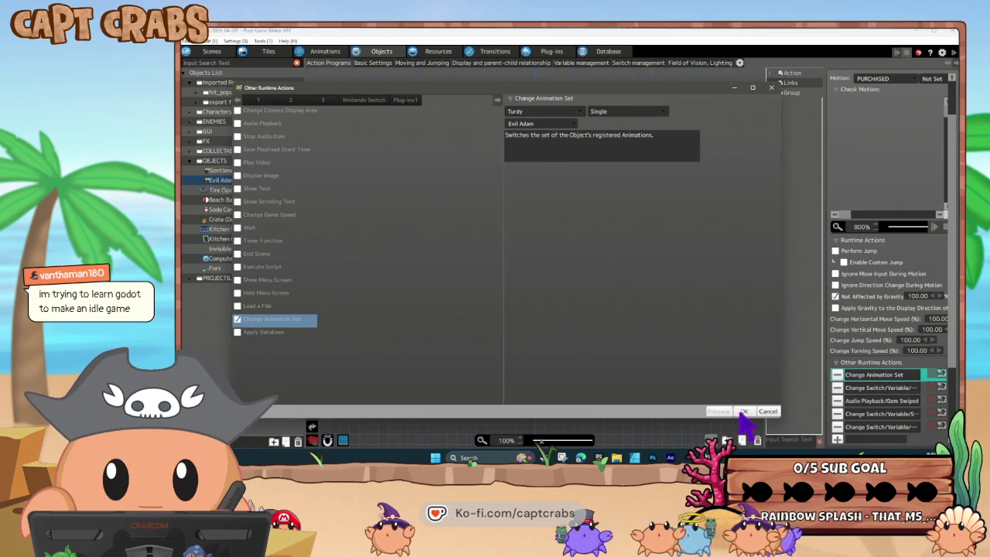
pyautogui.click(743, 411)
pyautogui.doubleClick(859, 388)
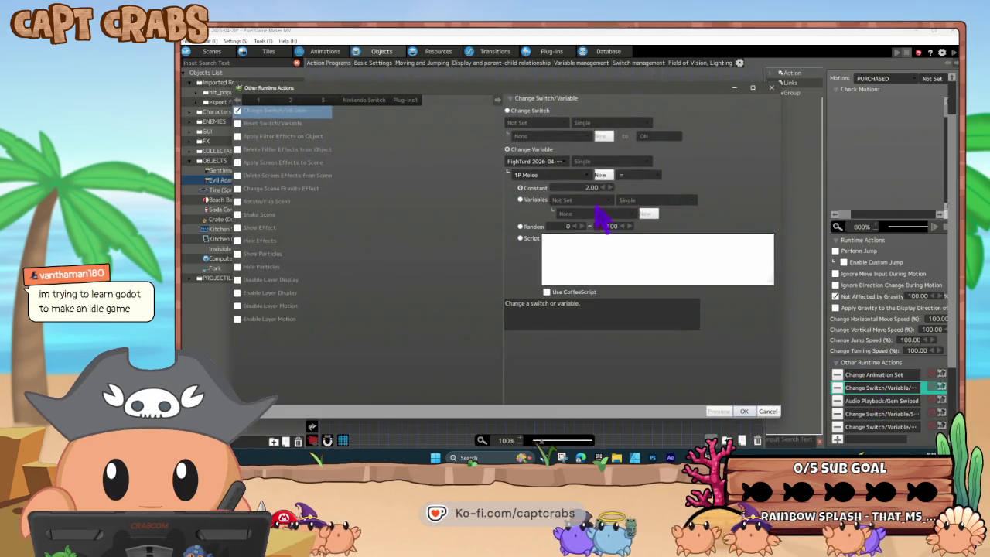
pyautogui.click(592, 187)
pyautogui.write('3')
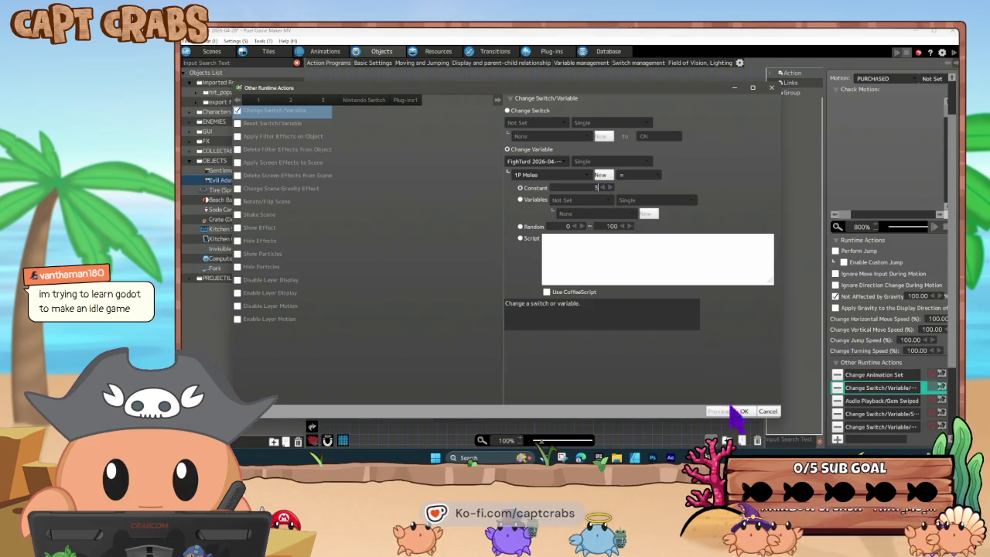
pyautogui.click(743, 411)
# - Make the purchase turn on the Evil Adam (Shop) switch and subtract 500 from SCORE
pyautogui.doubleClick(868, 415)
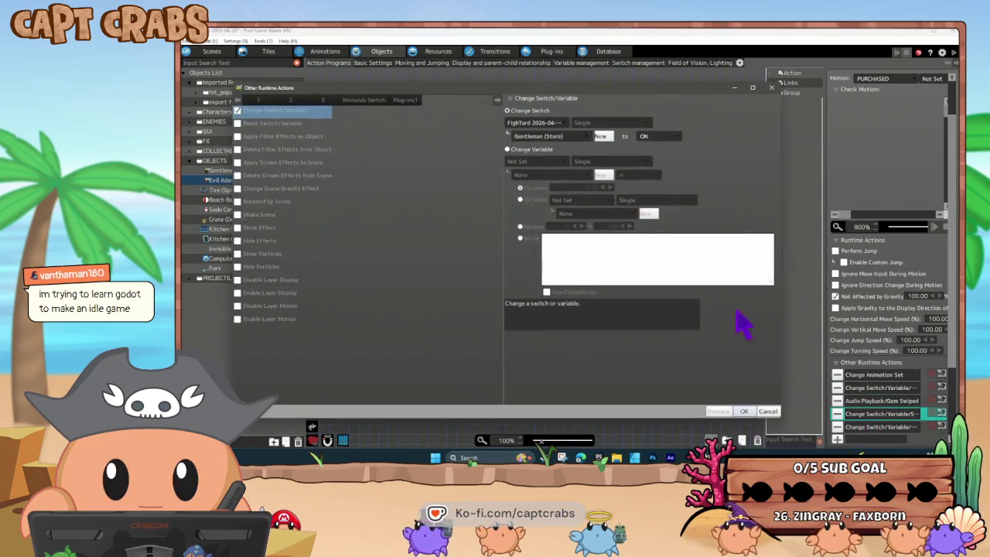
pyautogui.click(550, 137)
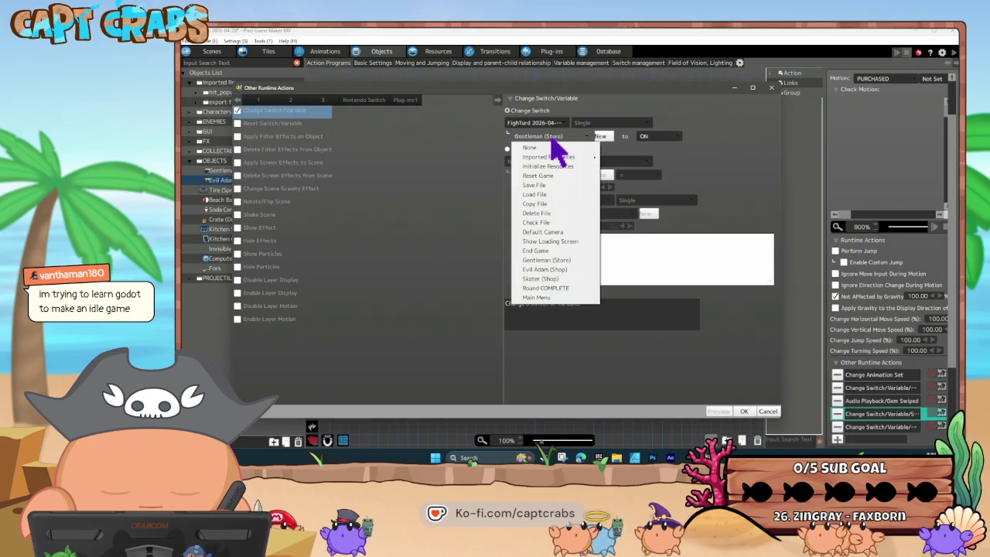
pyautogui.click(572, 269)
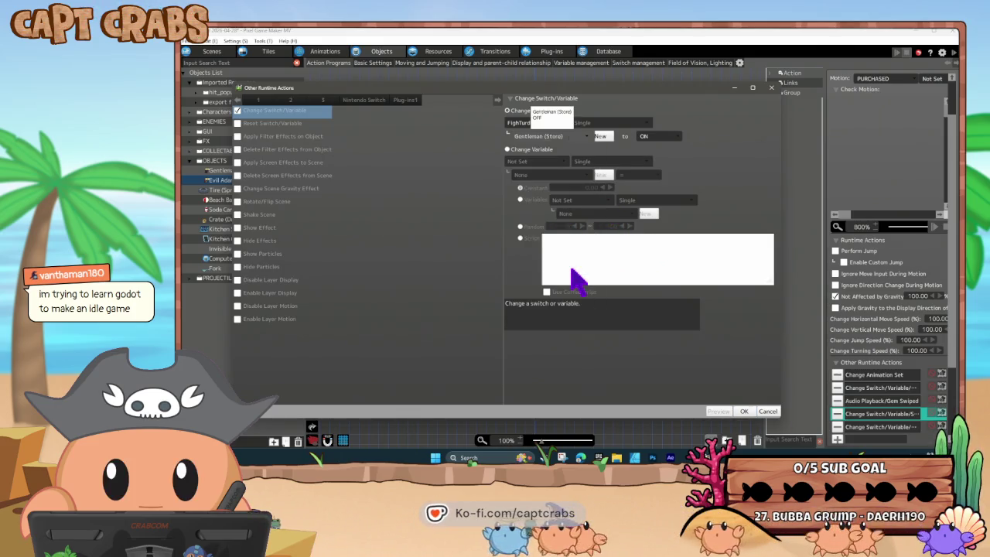
pyautogui.click(744, 412)
pyautogui.doubleClick(879, 427)
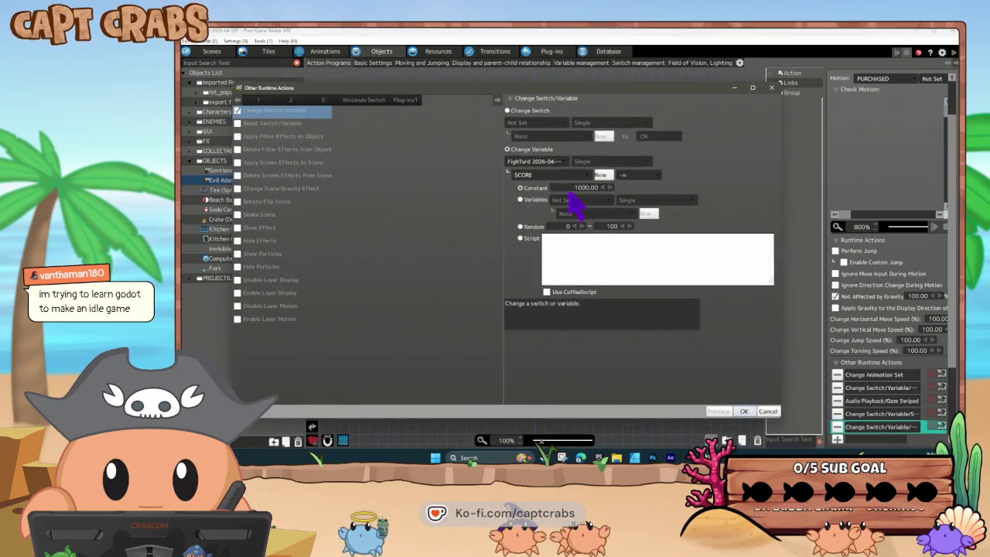
pyautogui.doubleClick(585, 187)
pyautogui.write('500')
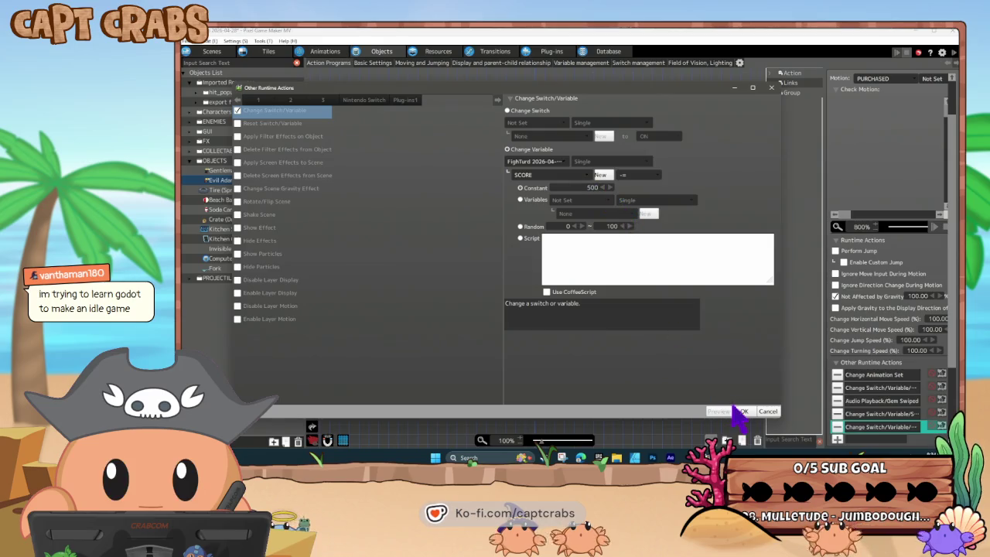
pyautogui.click(741, 411)
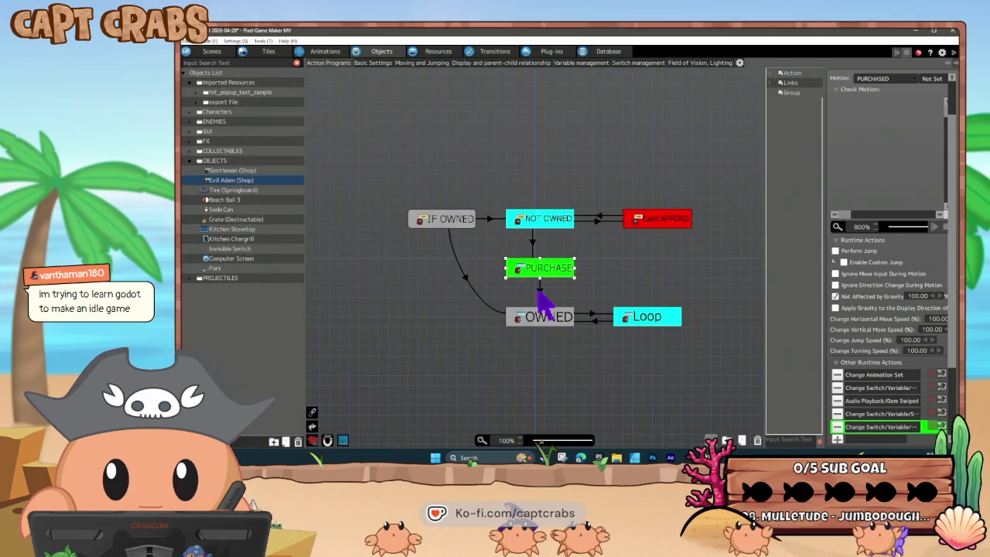
pyautogui.click(540, 292)
# - Set the Loop state's animation set to Evil Adam and save the project
pyautogui.click(549, 318)
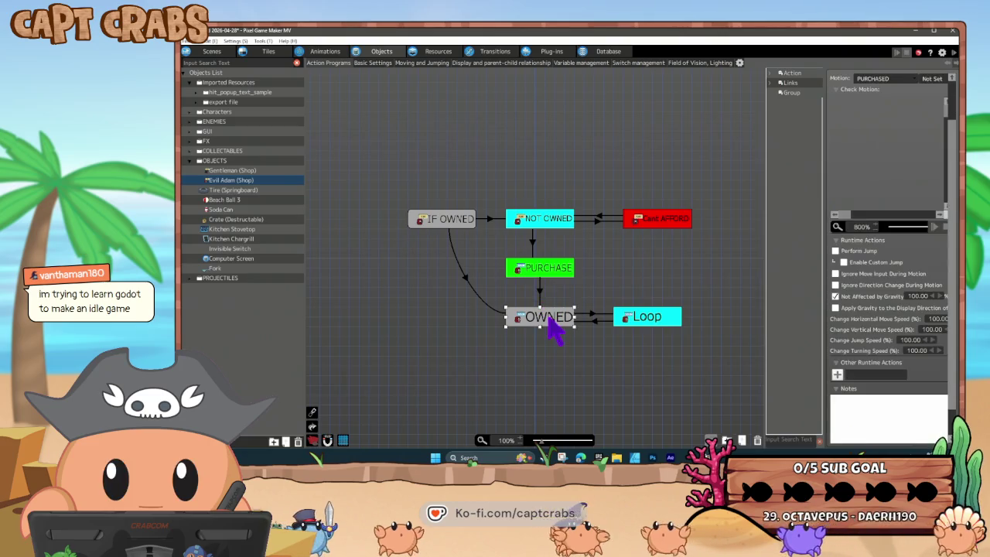
pyautogui.scroll(-3, 578, 328)
pyautogui.click(642, 195)
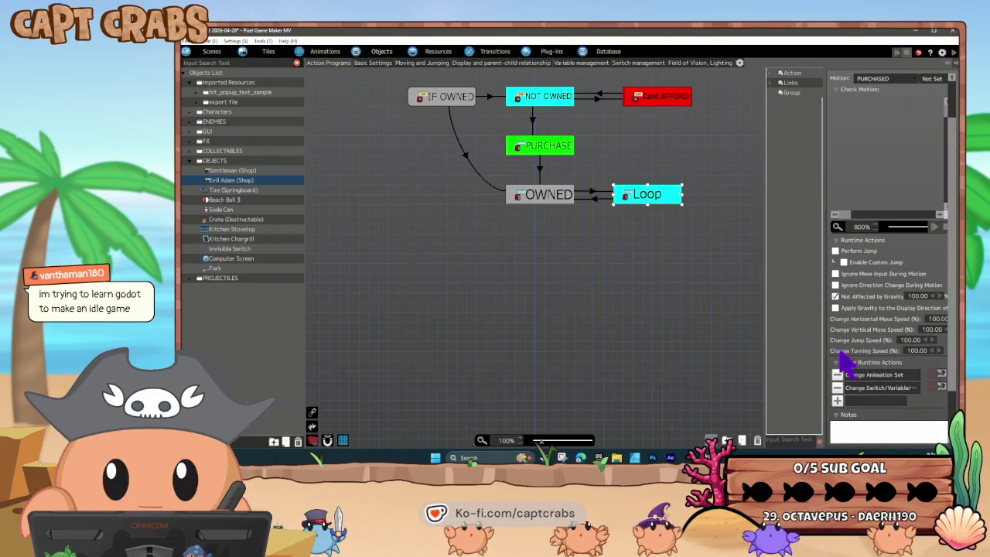
pyautogui.doubleClick(860, 378)
pyautogui.click(541, 125)
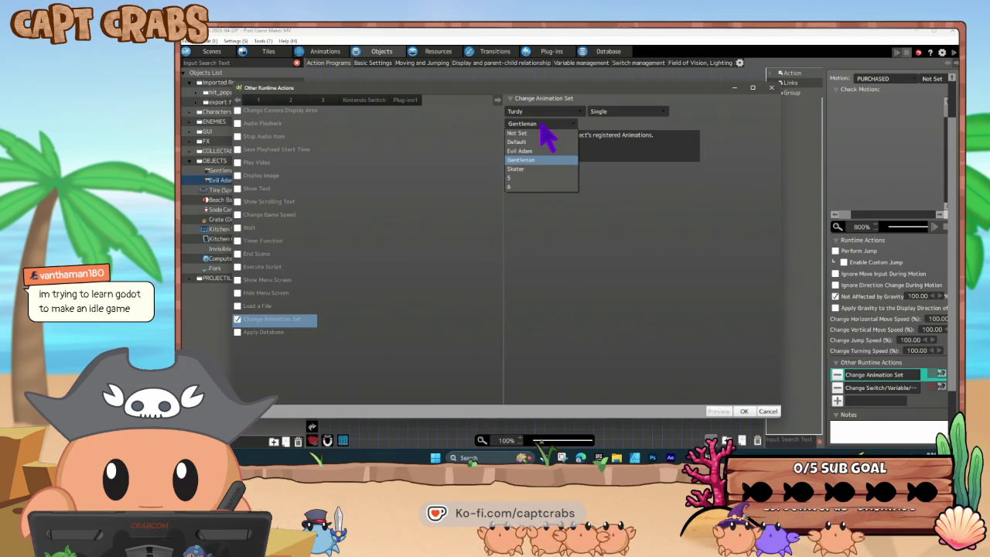
pyautogui.click(533, 151)
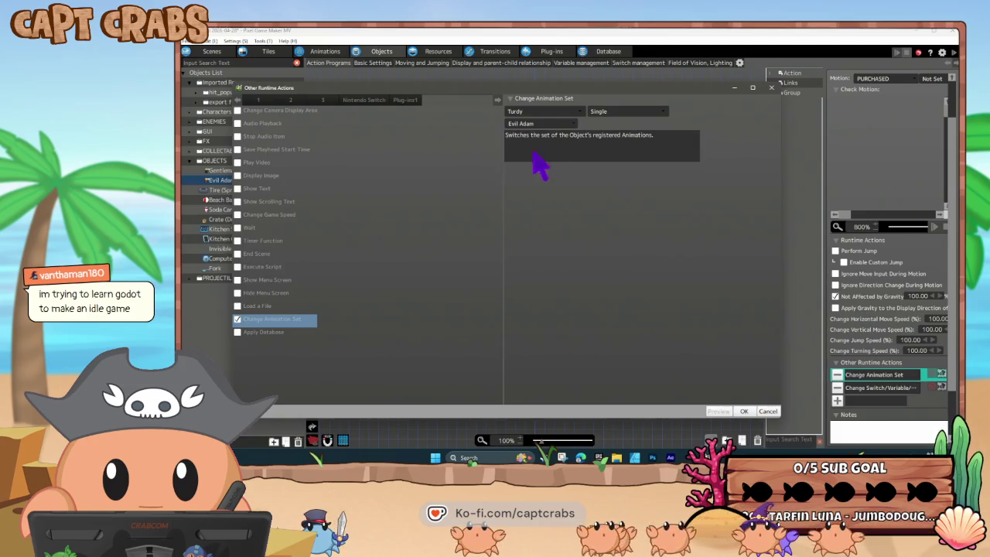
pyautogui.click(743, 410)
pyautogui.doubleClick(873, 387)
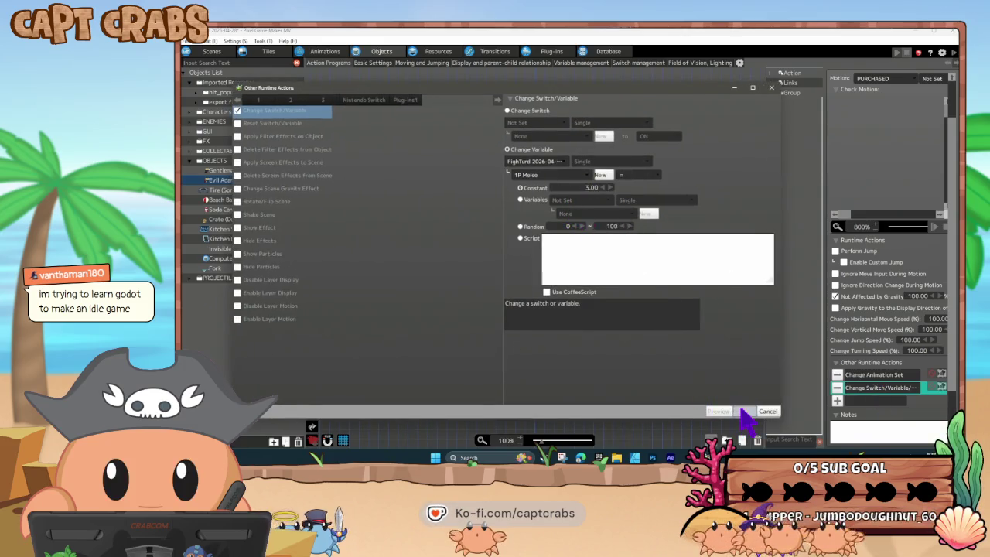
pyautogui.click(564, 282)
pyautogui.hotkey('ctrl', 's')
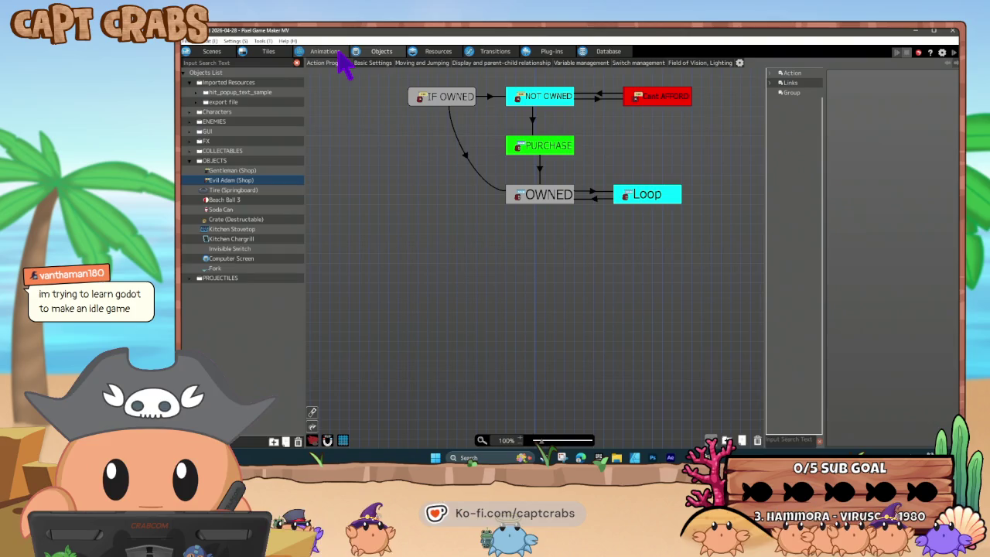
# - Place an Evil Adam (Shop) object on the cabinet shelf beside the other item and adjust its display priority
pyautogui.click(209, 54)
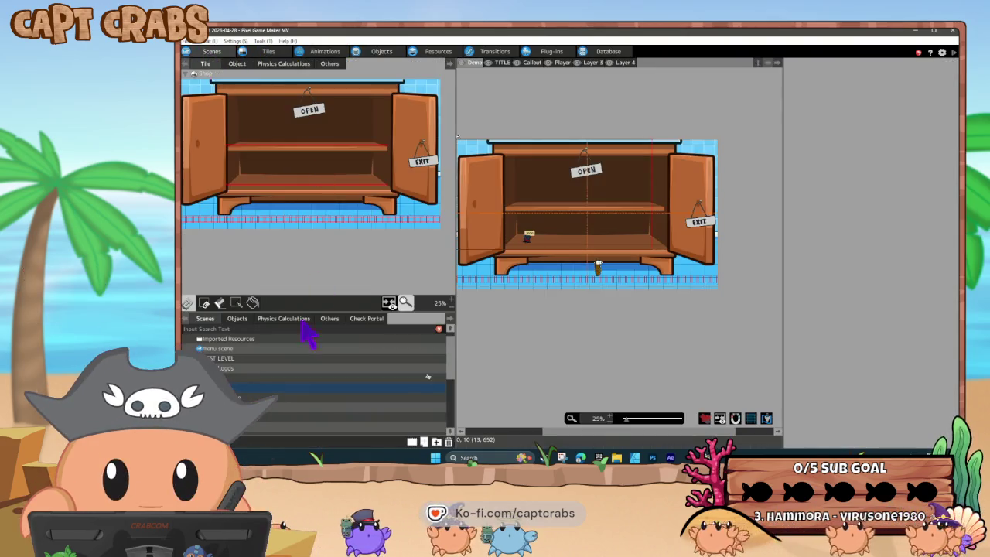
pyautogui.click(245, 64)
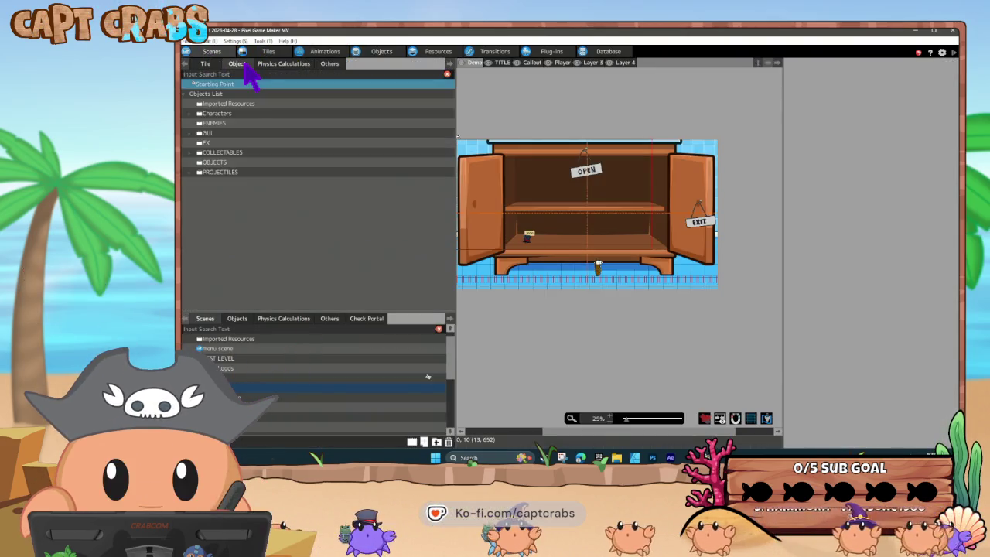
pyautogui.click(189, 163)
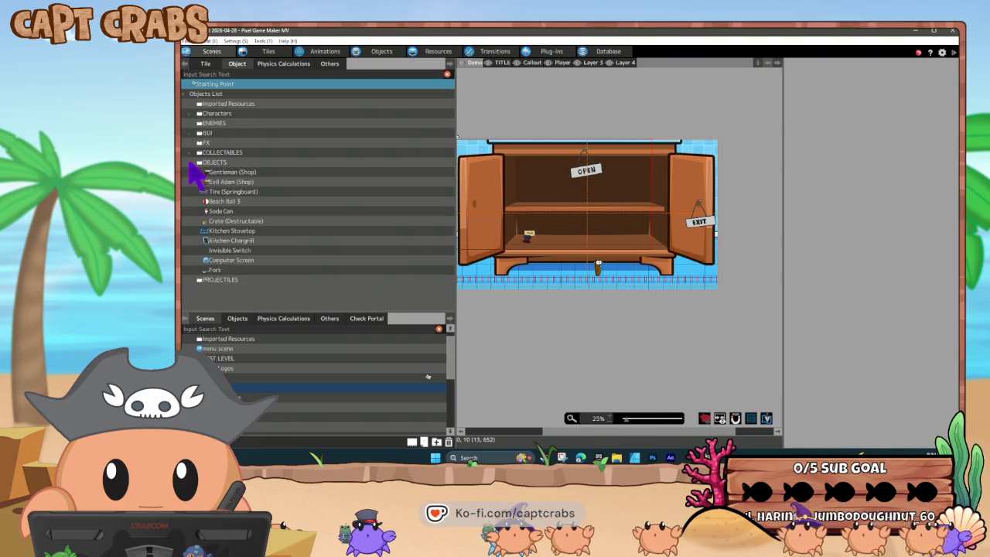
pyautogui.click(241, 186)
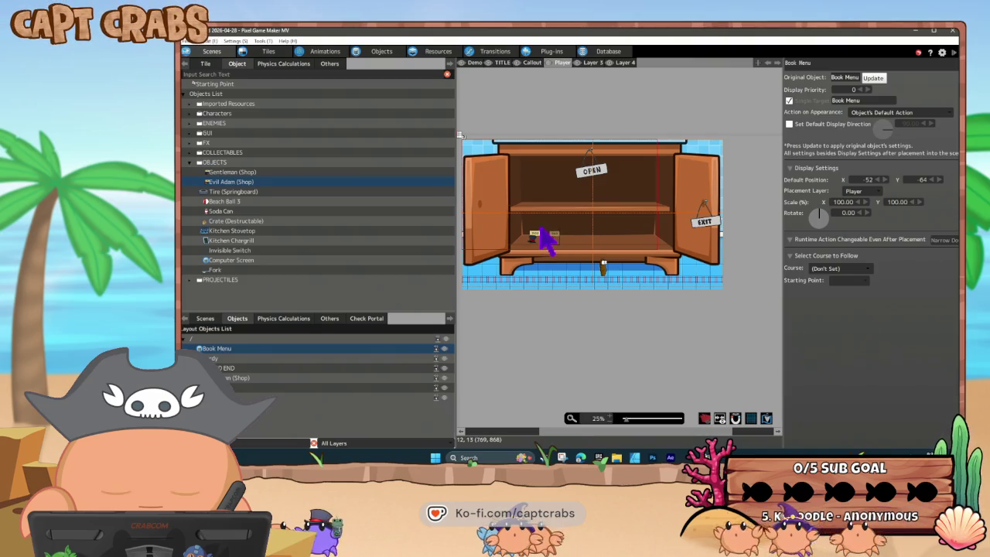
pyautogui.click(542, 228)
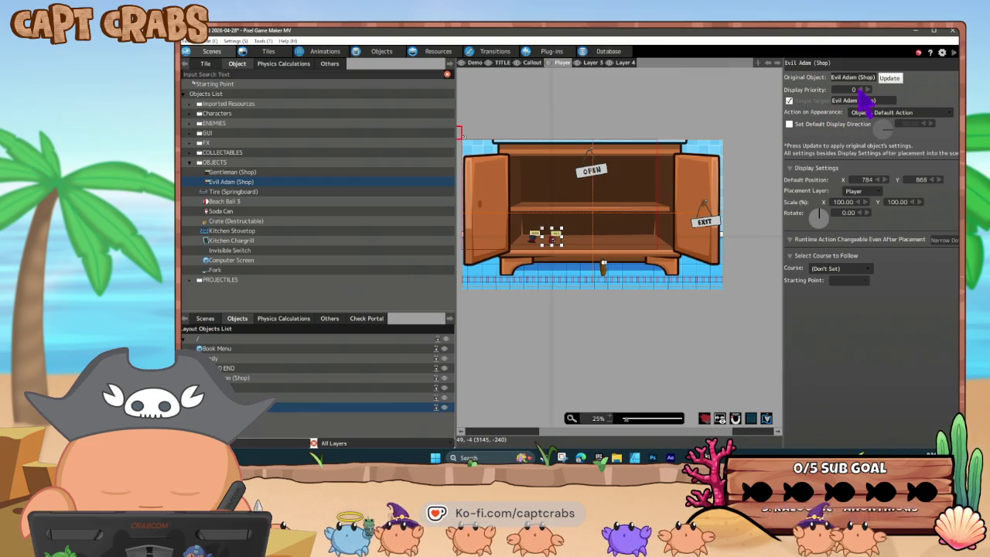
pyautogui.click(861, 89)
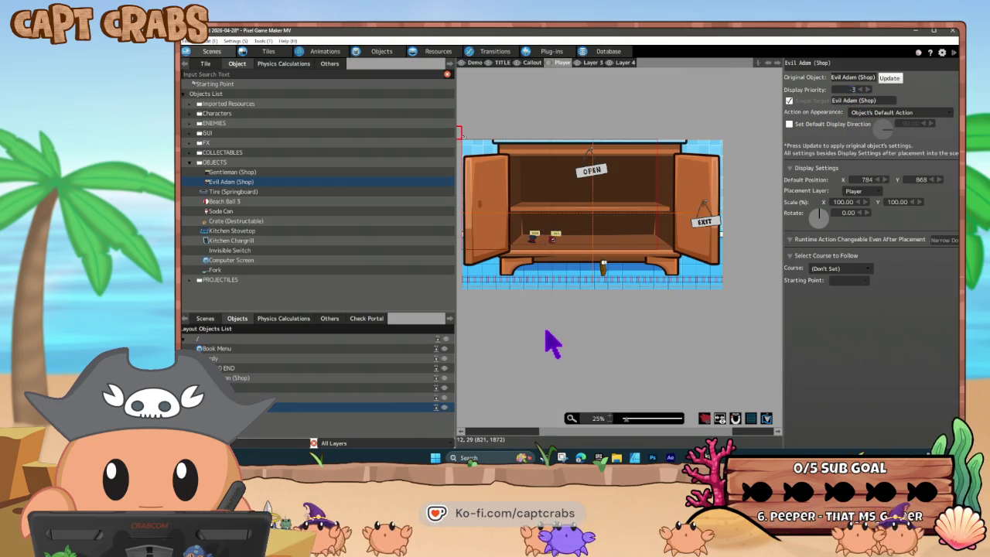
pyautogui.click(545, 322)
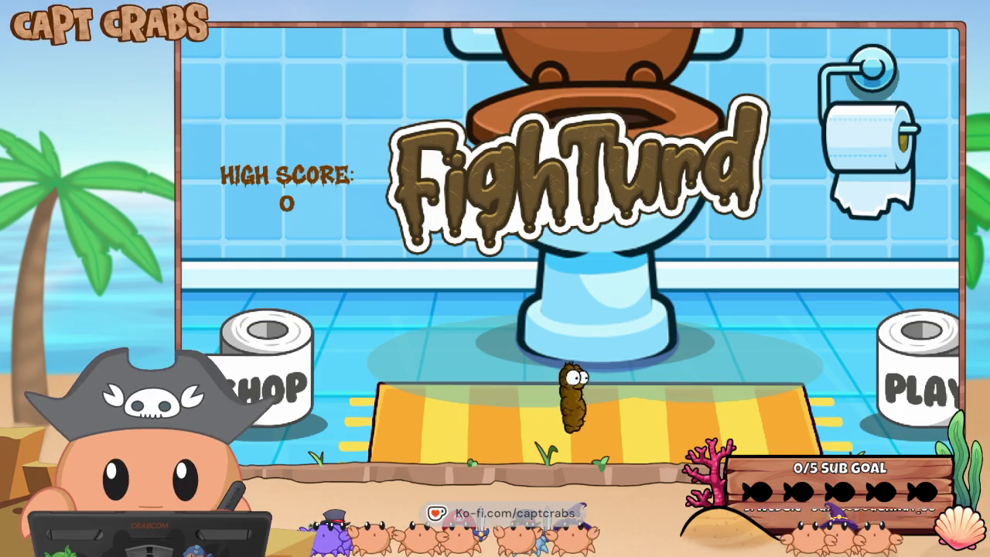
# - Enter the shop in the playtest and buy the 500 item from the shelf
pyautogui.press('Left')
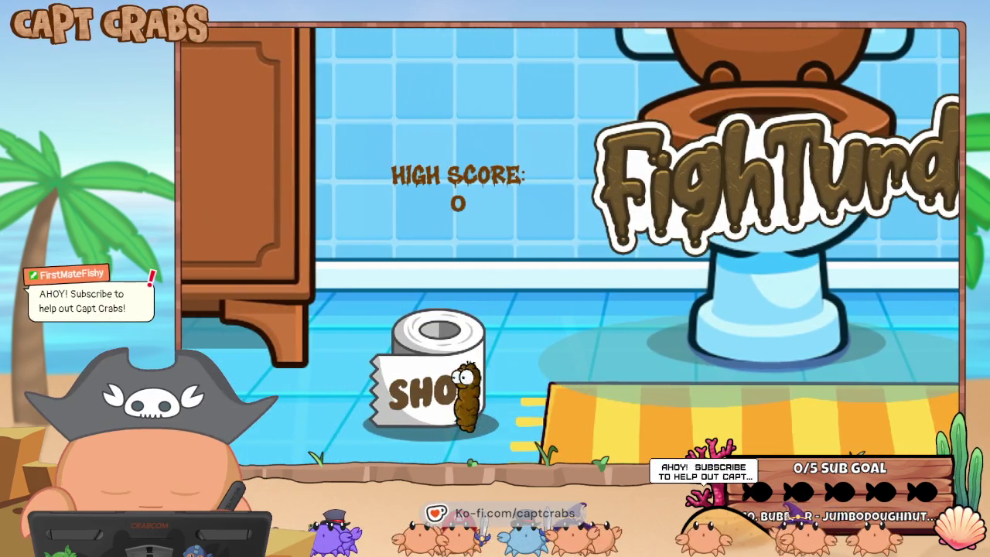
pyautogui.press('Up')
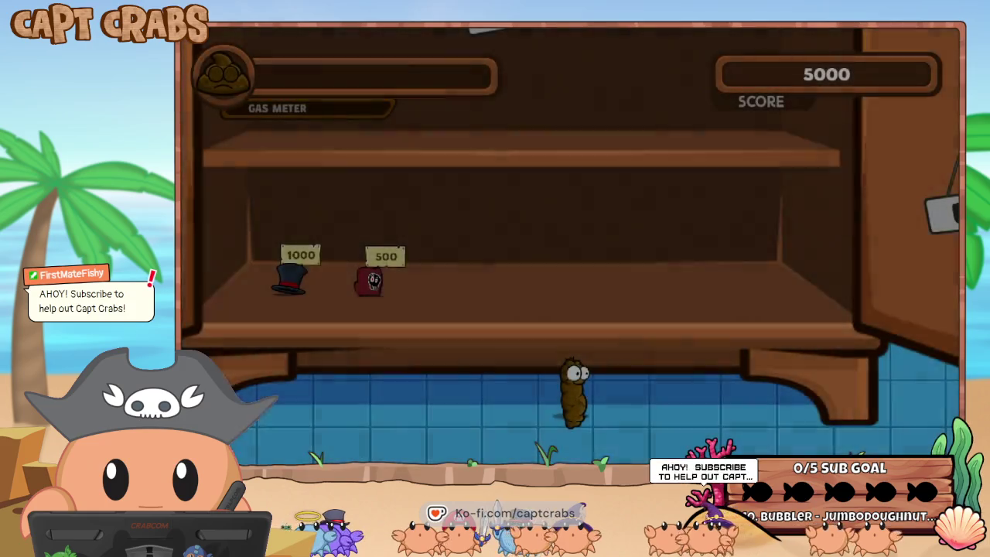
pyautogui.press('Up')
pyautogui.press('Left')
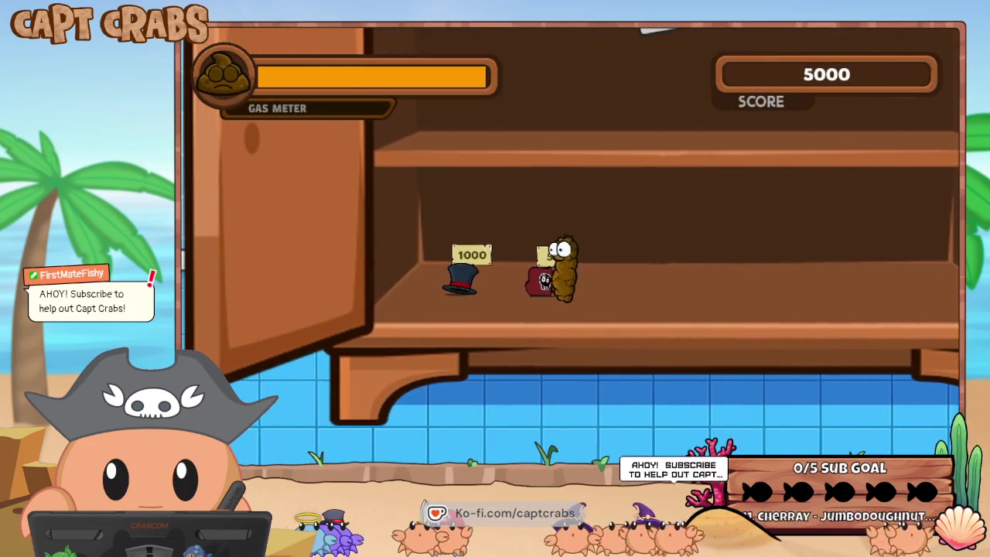
pyautogui.press('Up')
# - Walk out through the shop exit and onto PLAY to start the game
pyautogui.press('Right')
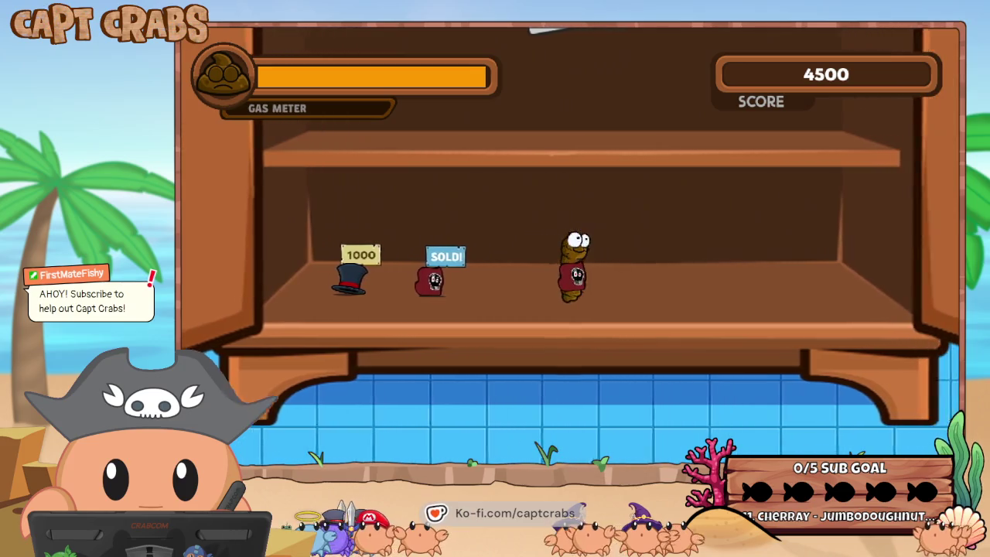
pyautogui.press('Right')
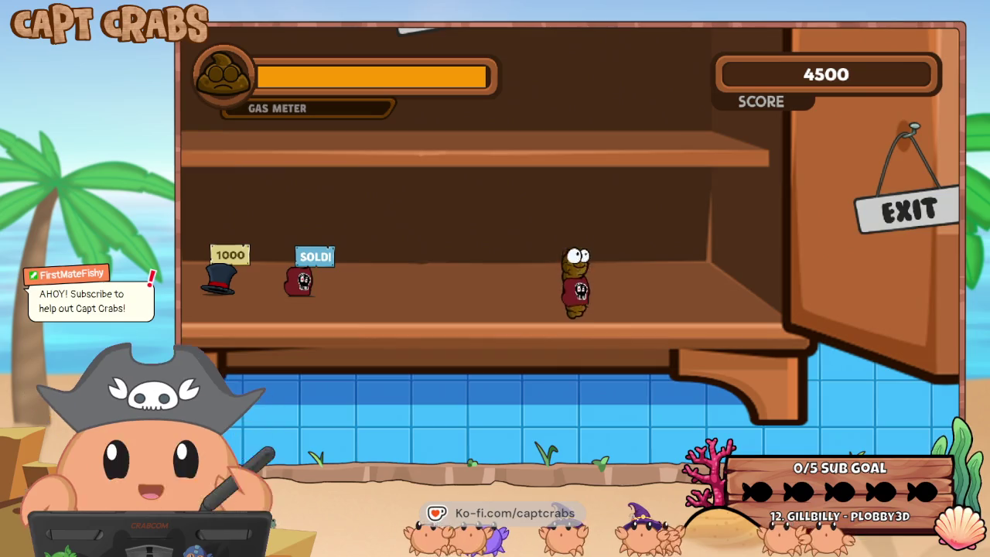
pyautogui.press('Down')
pyautogui.press('Left')
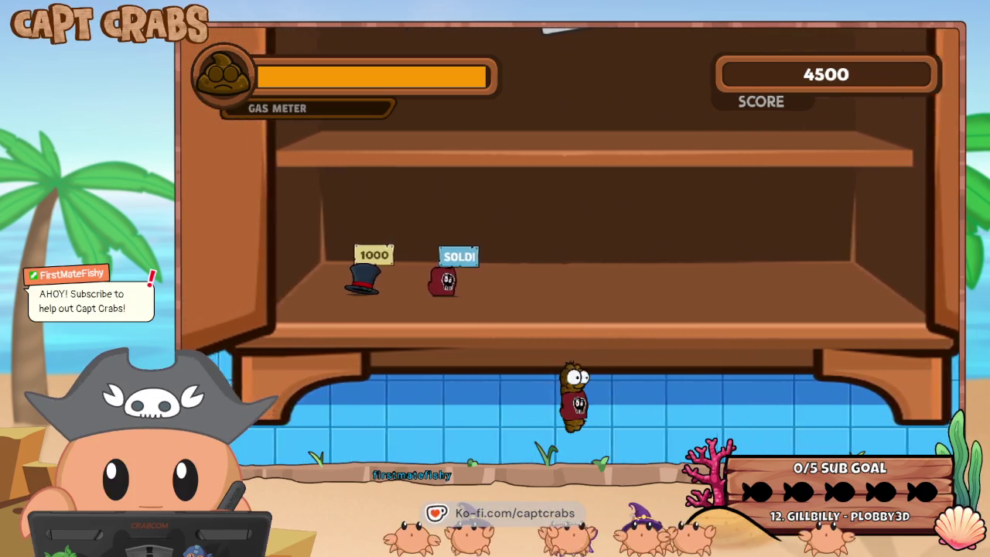
pyautogui.press('Right')
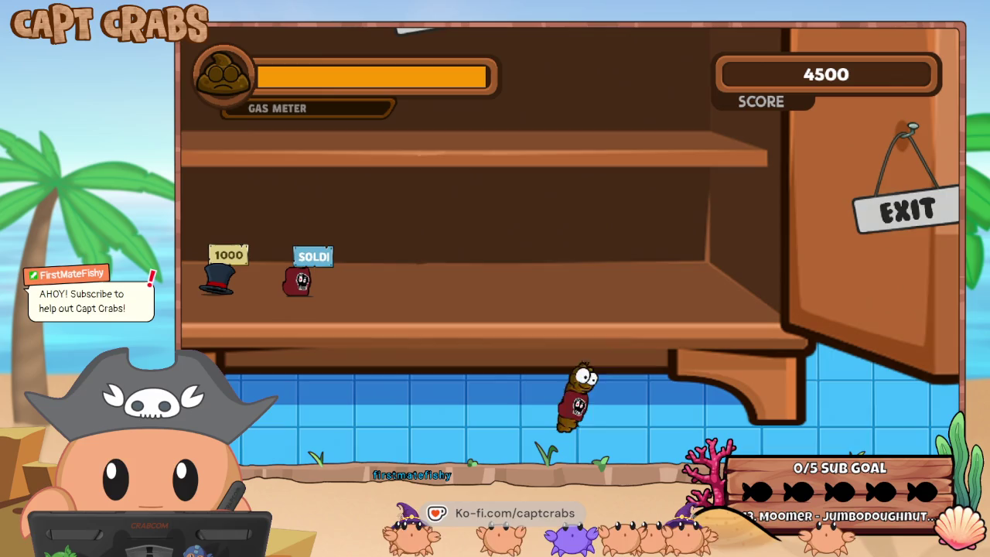
pyautogui.press('Right')
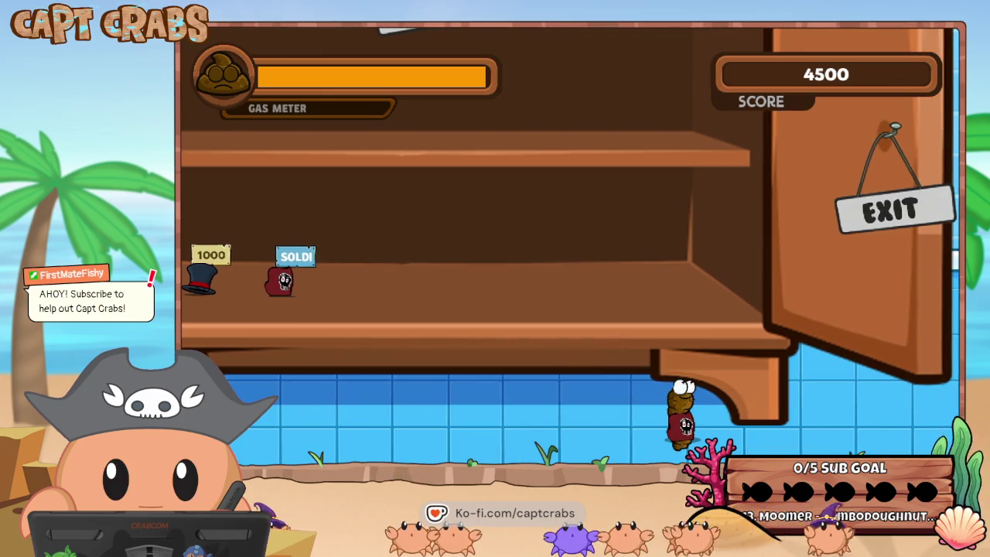
pyautogui.press('Right')
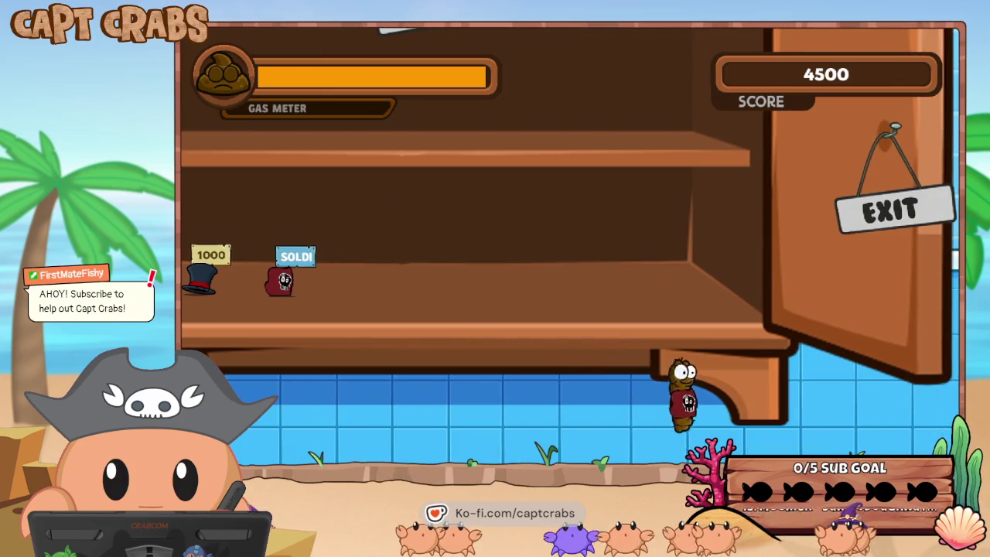
pyautogui.press('Right')
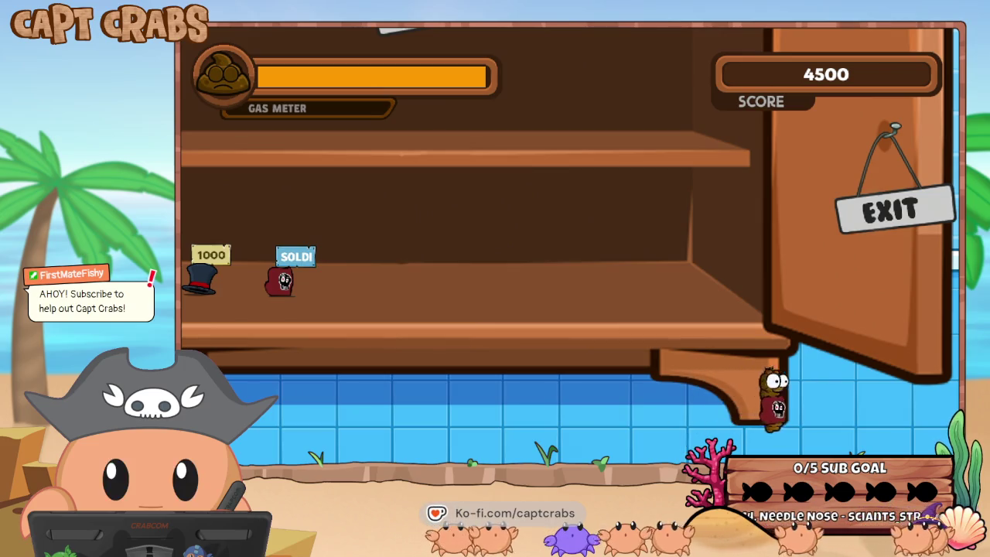
pyautogui.press('Left')
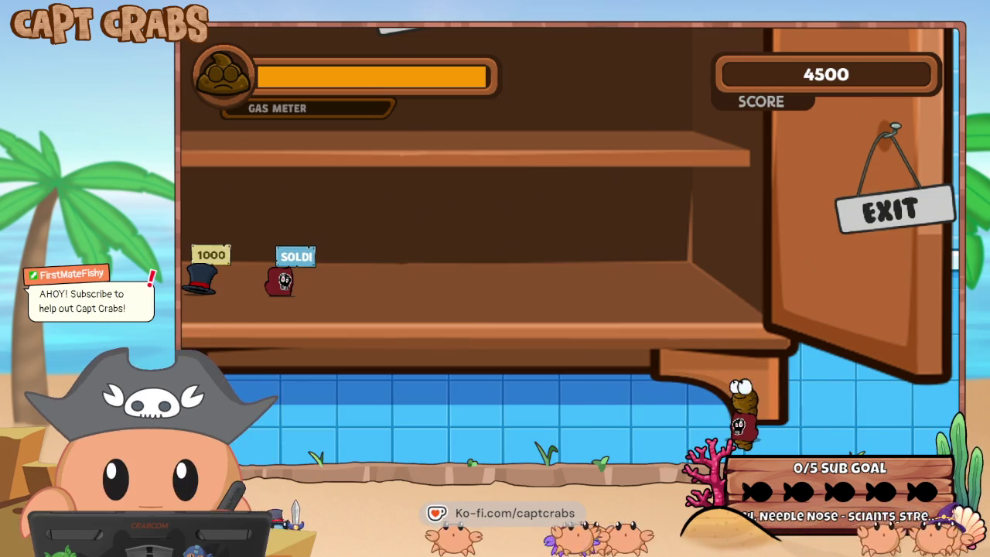
pyautogui.press('Right')
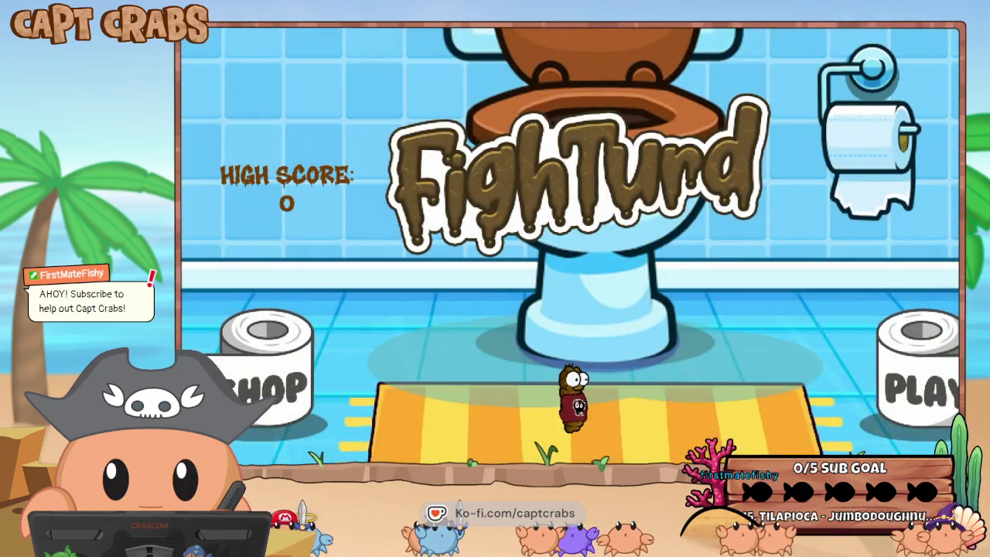
pyautogui.press('Right')
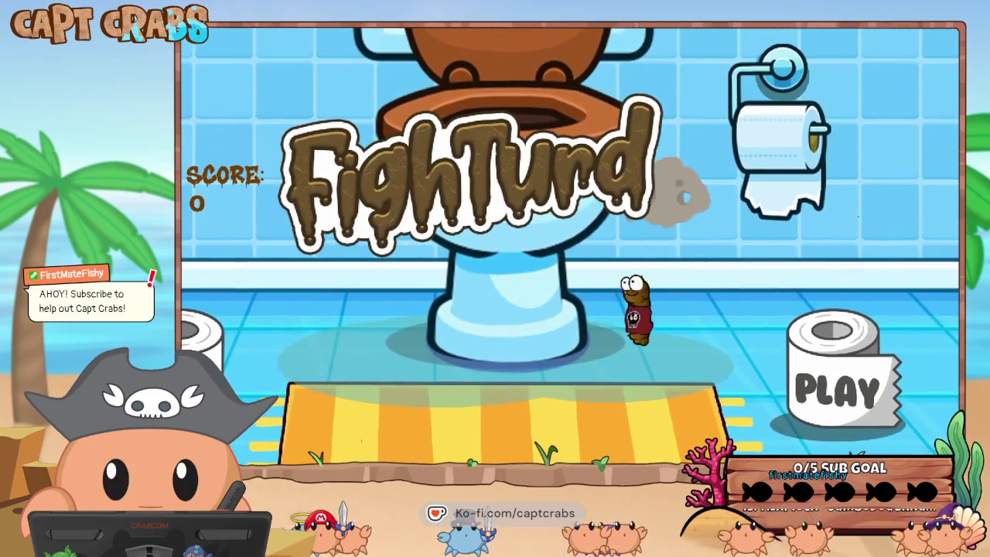
pyautogui.press('Right')
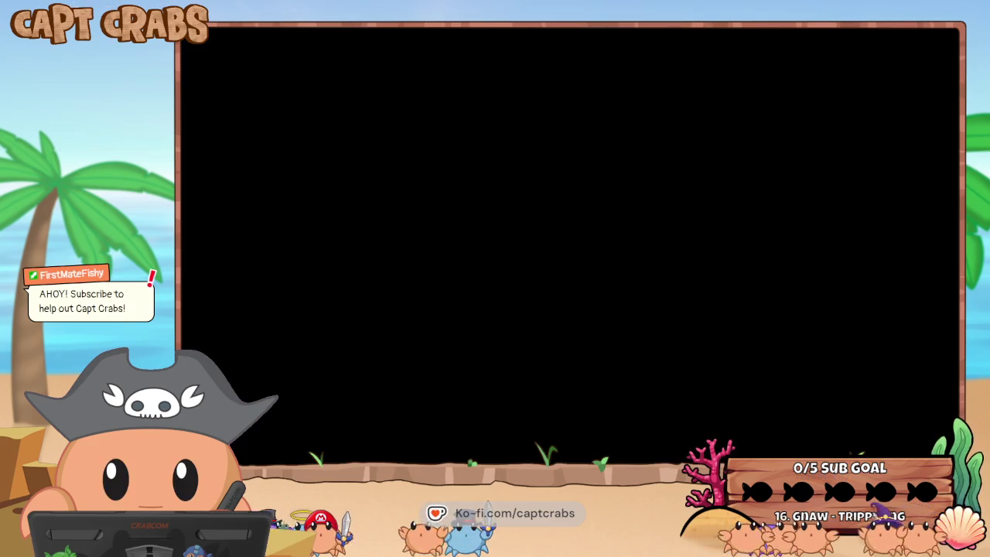
# - Play the level collecting coins, then pause and return to the main menu
pyautogui.press('Right')
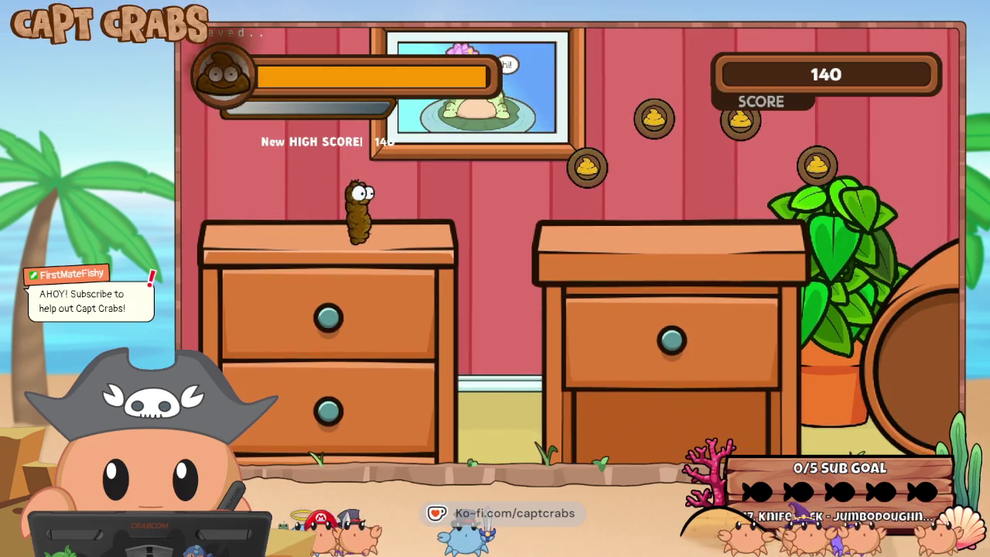
pyautogui.press('Right')
pyautogui.press('space')
pyautogui.press('space')
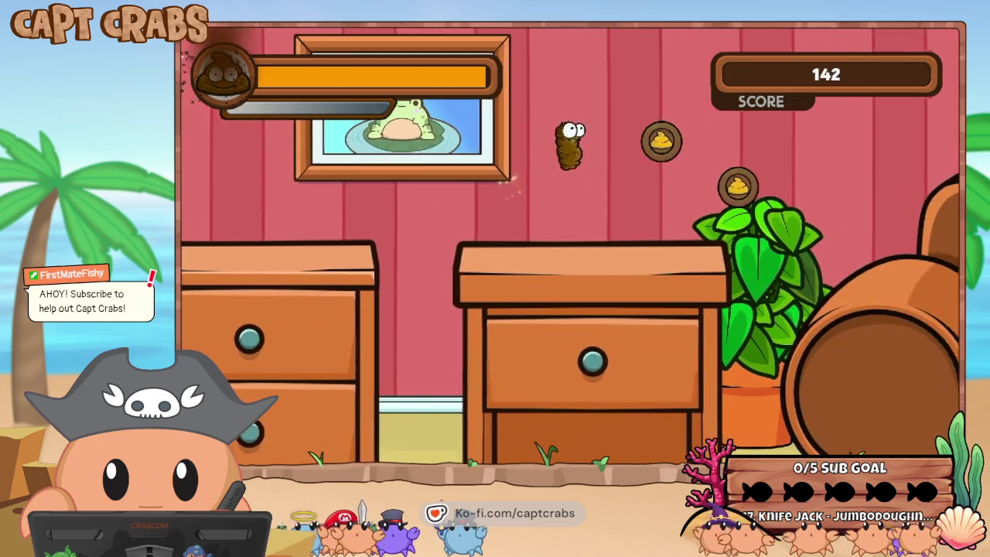
pyautogui.press('Right')
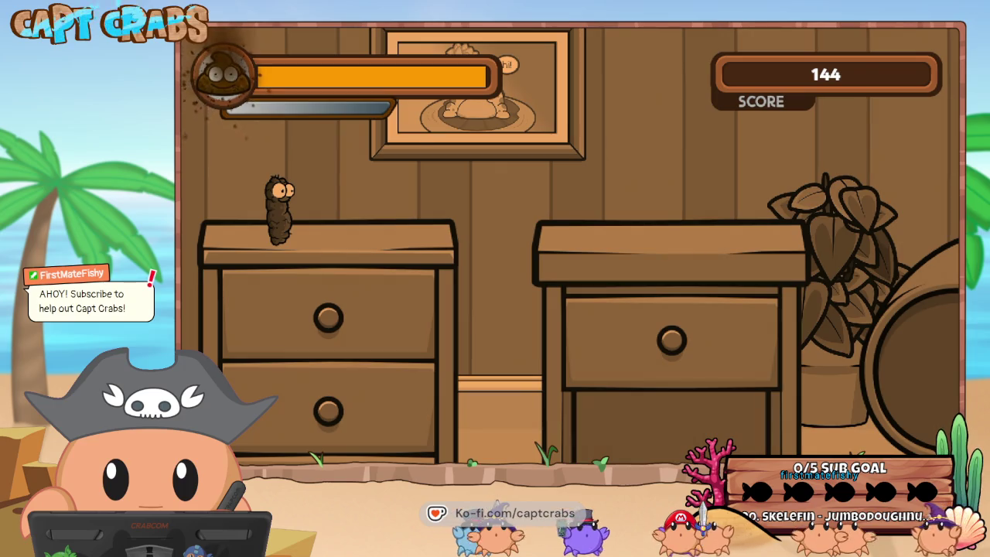
pyautogui.press('Escape')
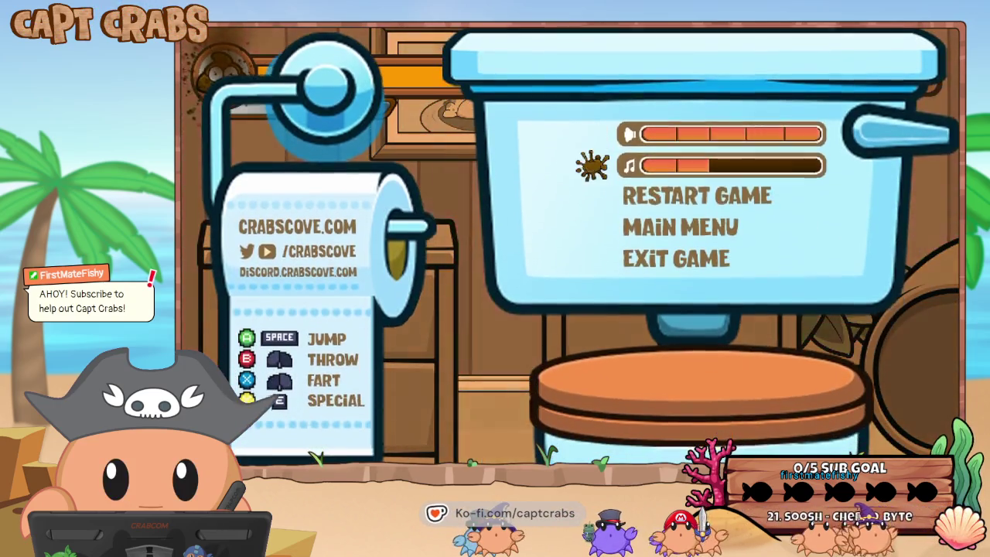
pyautogui.press('Down')
pyautogui.press('Down')
pyautogui.press('Return')
# - Buy the 500-point item in the shop, then quit the playtest with Alt+F4
pyautogui.press('Left')
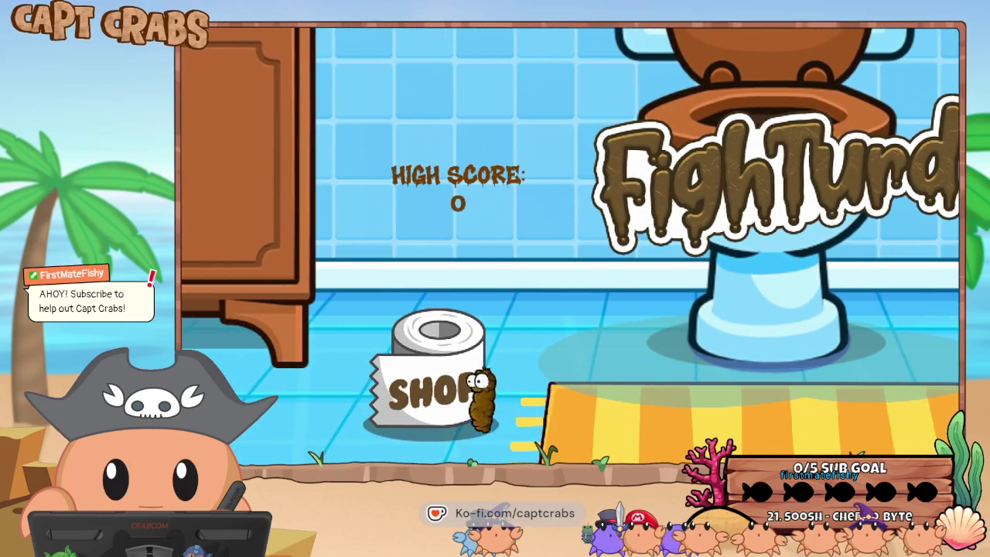
pyautogui.press('Up')
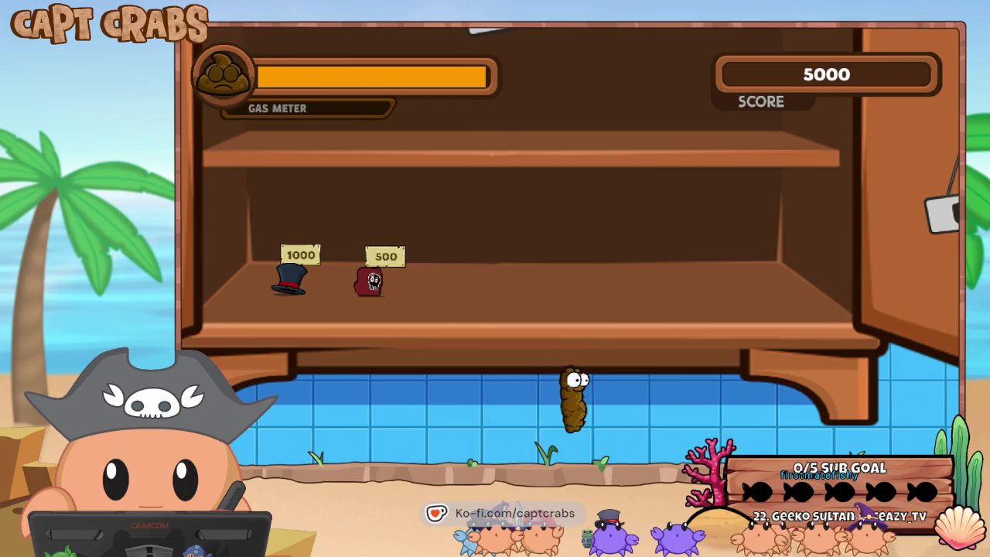
pyautogui.press('Up')
pyautogui.press('Left')
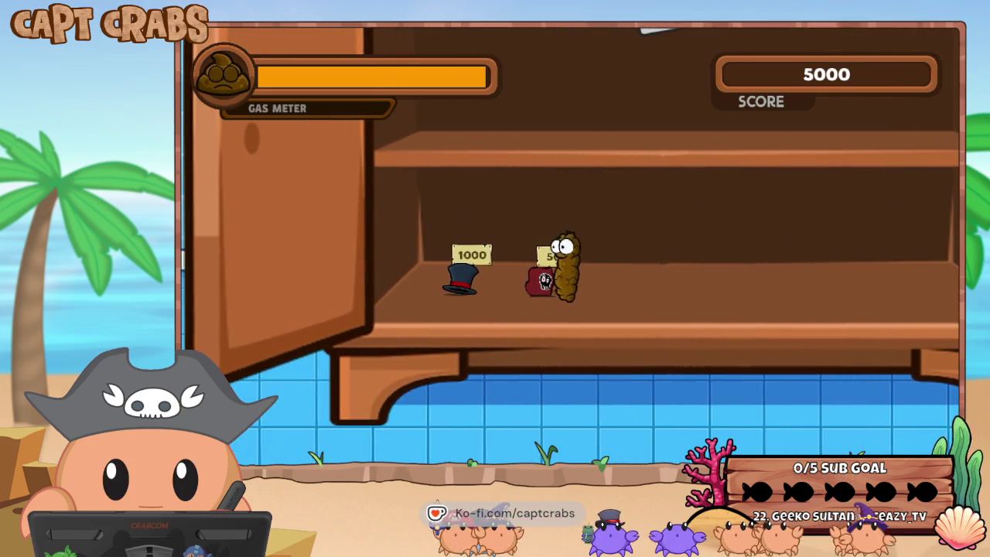
pyautogui.press('Up')
pyautogui.press('Right')
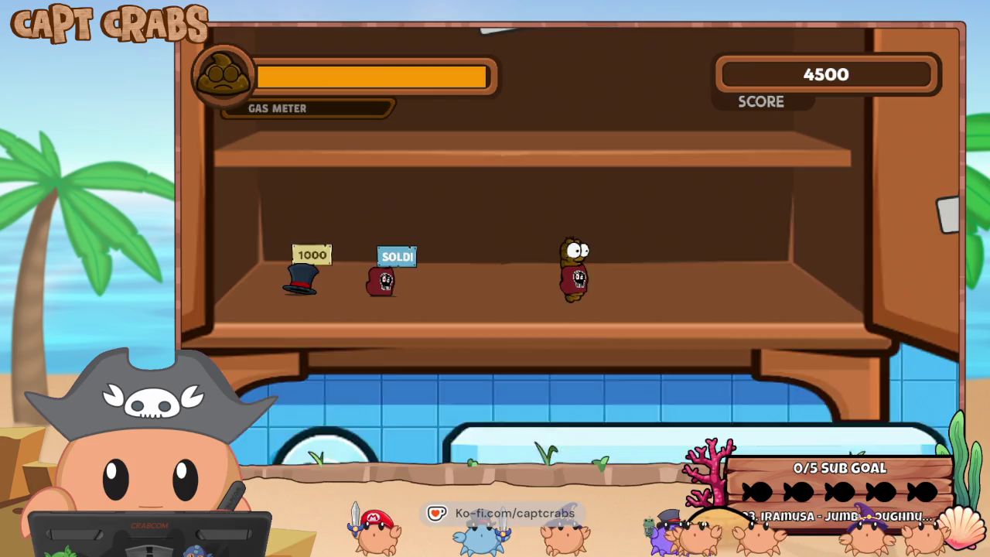
pyautogui.press('Escape')
pyautogui.hotkey('alt', 'F4')
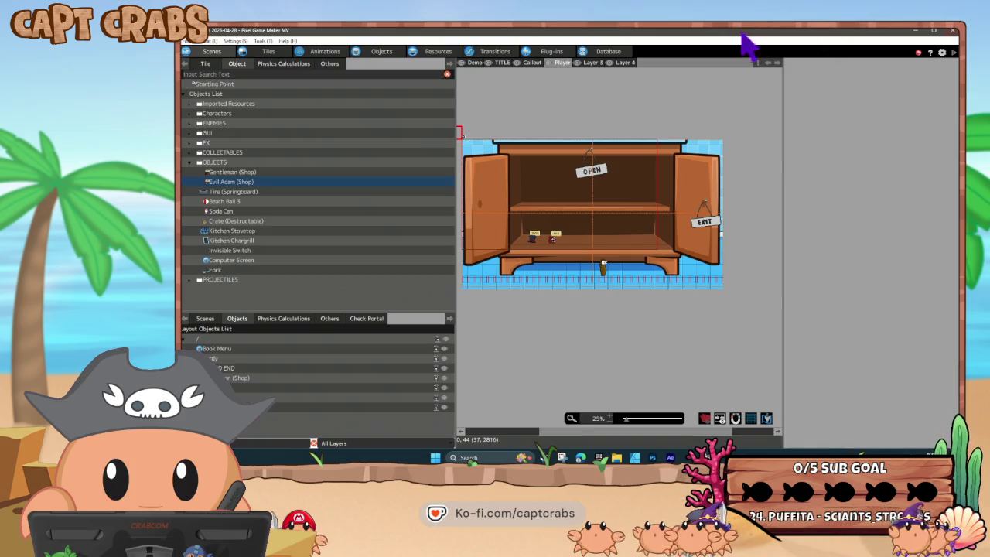
# - Minimize Pixel Game Maker MV and launch Action Game Maker from the desktop icon
pyautogui.click(915, 31)
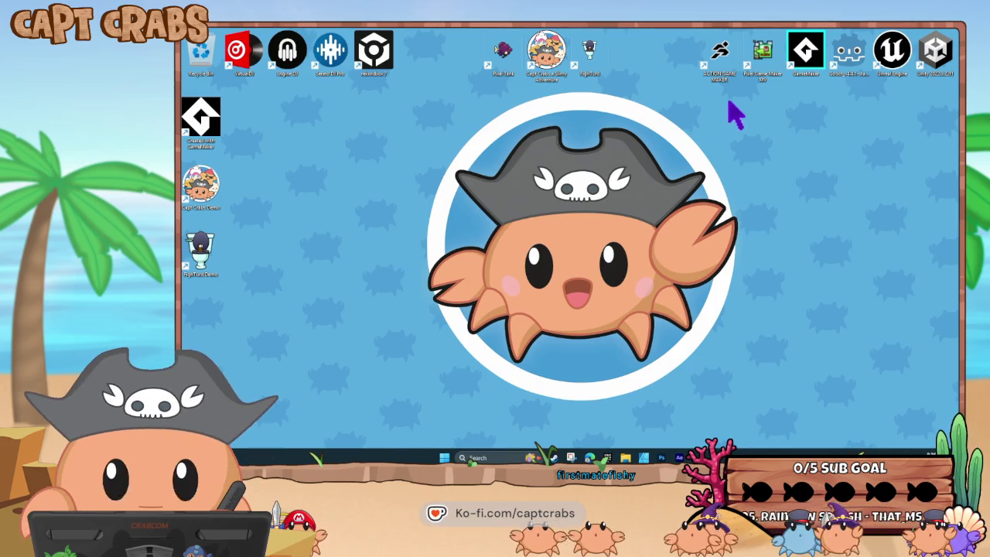
pyautogui.doubleClick(730, 58)
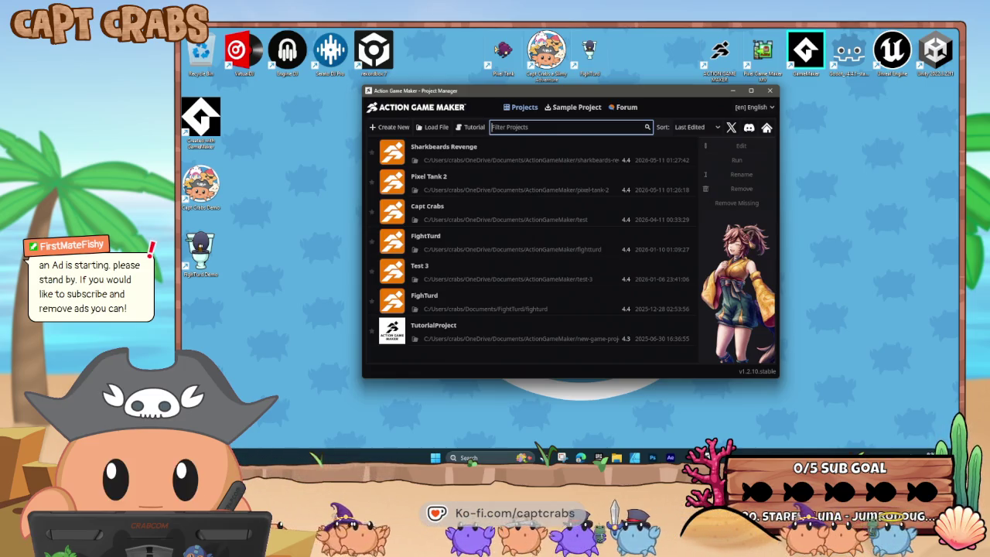
# - Open the Pixel Tank 2 project from the Project Manager
pyautogui.doubleClick(476, 183)
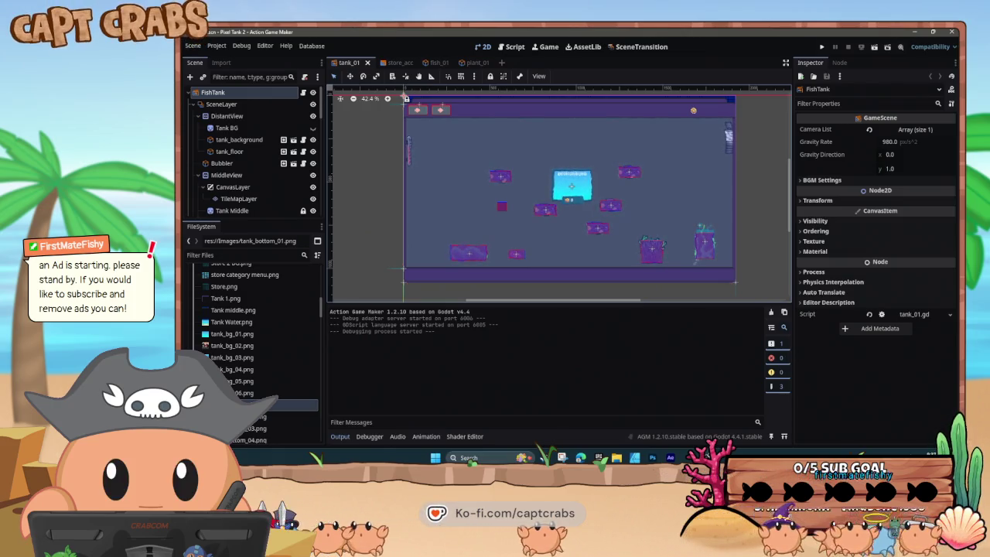
# - Open the Water FX node's tank_01.gdshader water shader
pyautogui.click(569, 197)
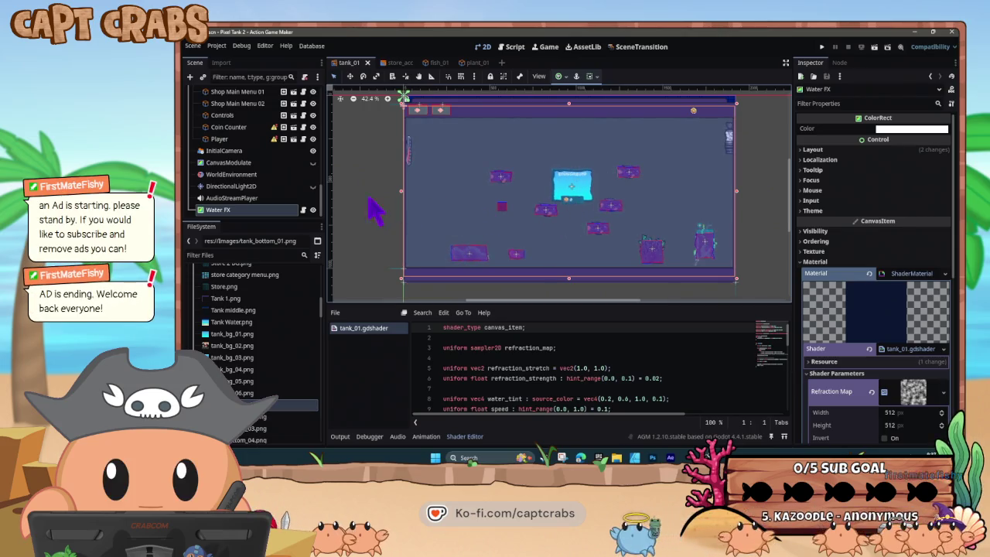
pyautogui.scroll(5, 259, 190)
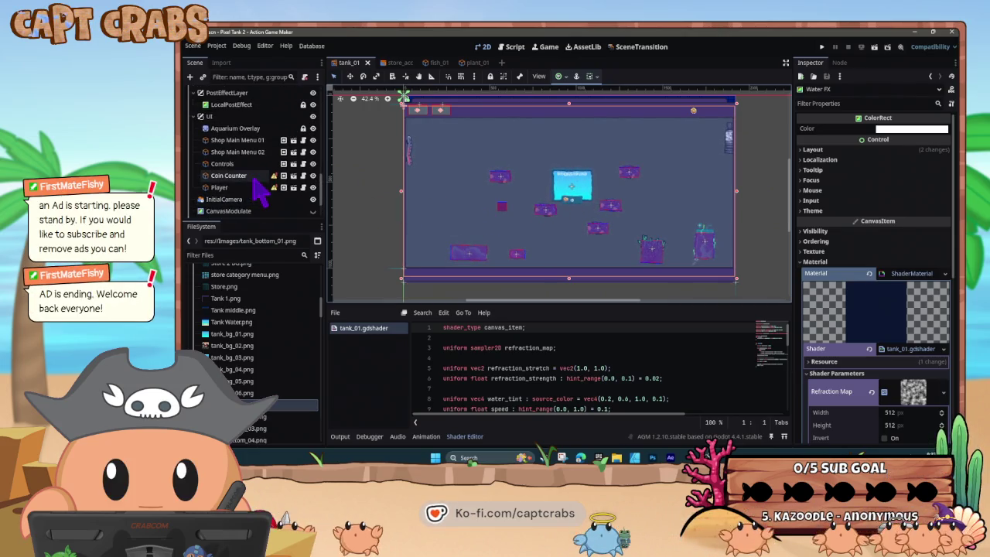
pyautogui.scroll(3, 260, 193)
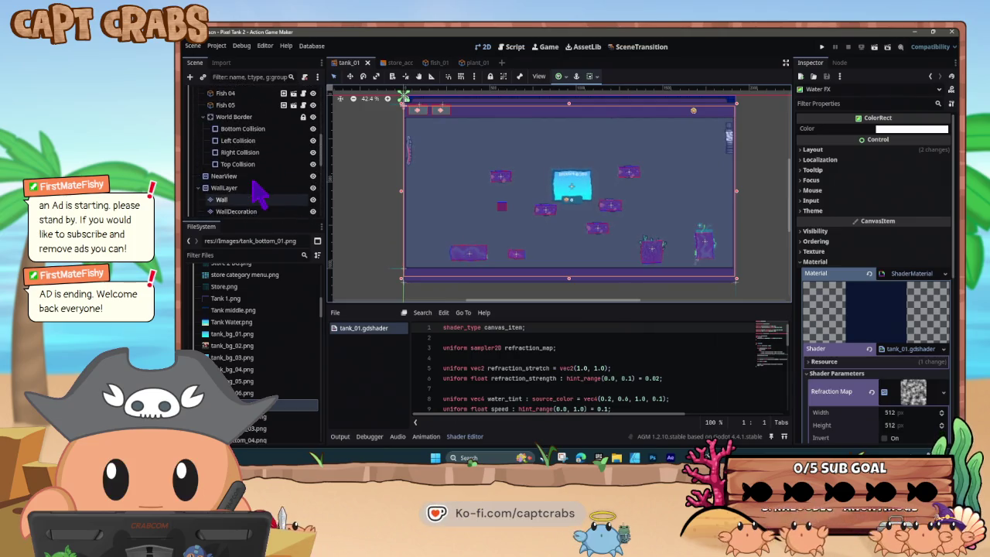
pyautogui.scroll(2, 257, 193)
# - Select the tank_background object and review its settings in the Inspector, keeping its name
pyautogui.click(249, 180)
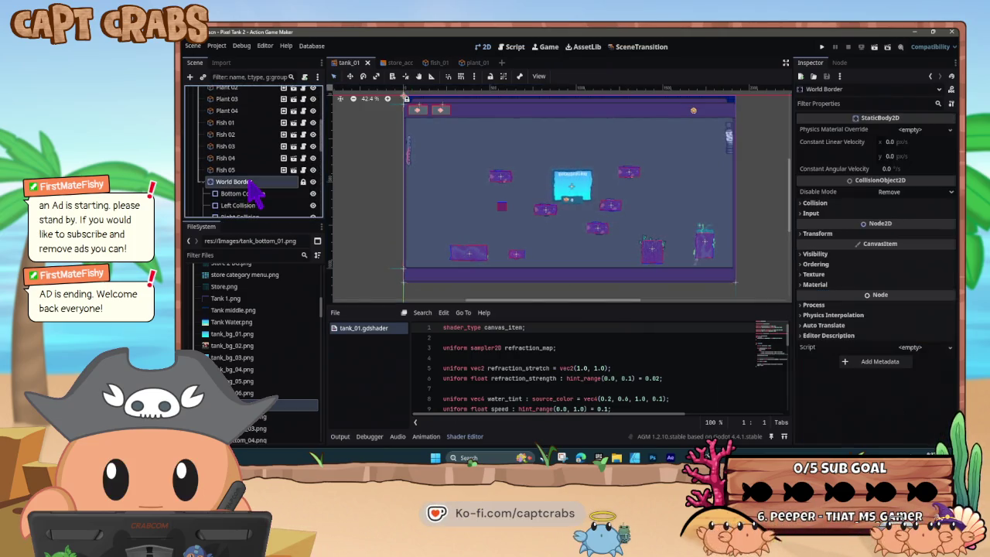
pyautogui.scroll(3, 249, 186)
pyautogui.scroll(2, 256, 195)
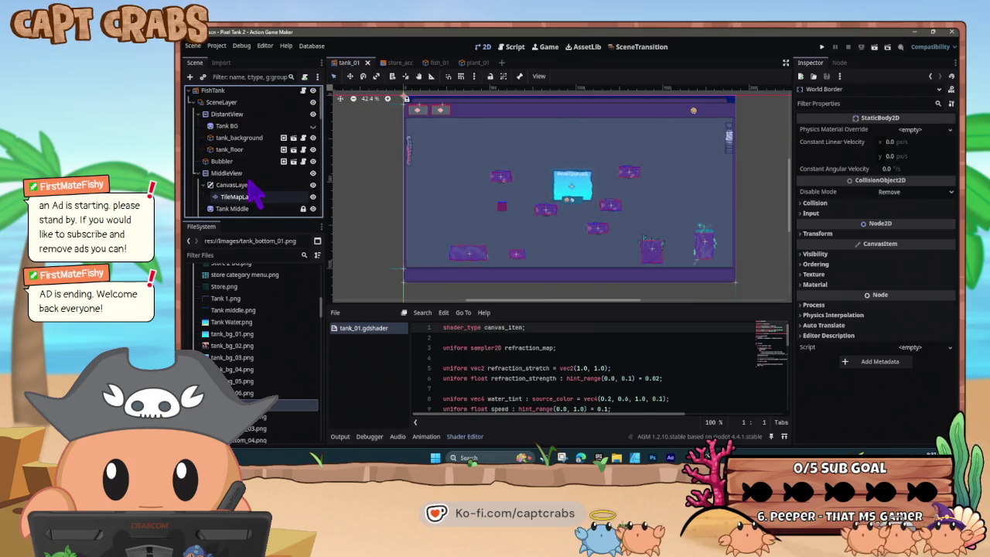
pyautogui.click(241, 139)
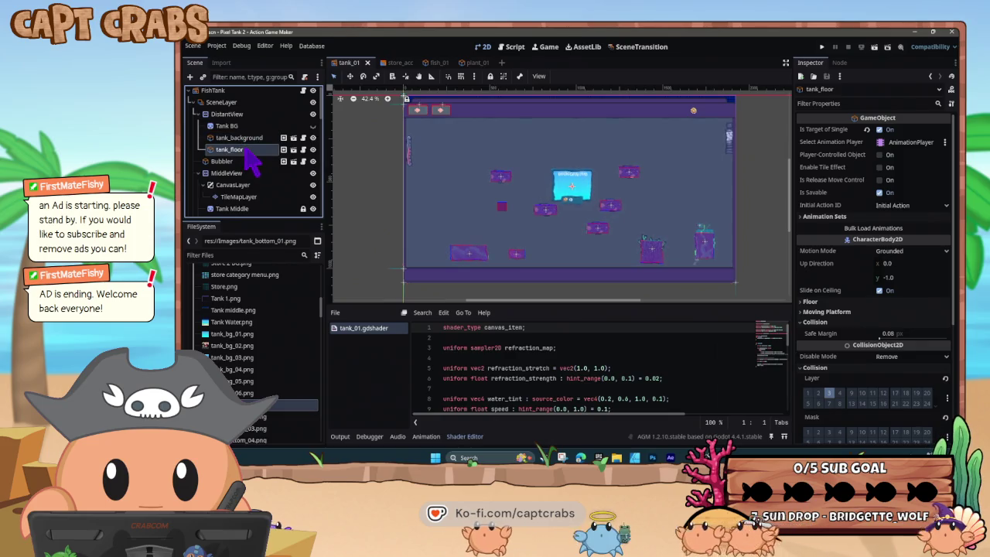
pyautogui.doubleClick(241, 138)
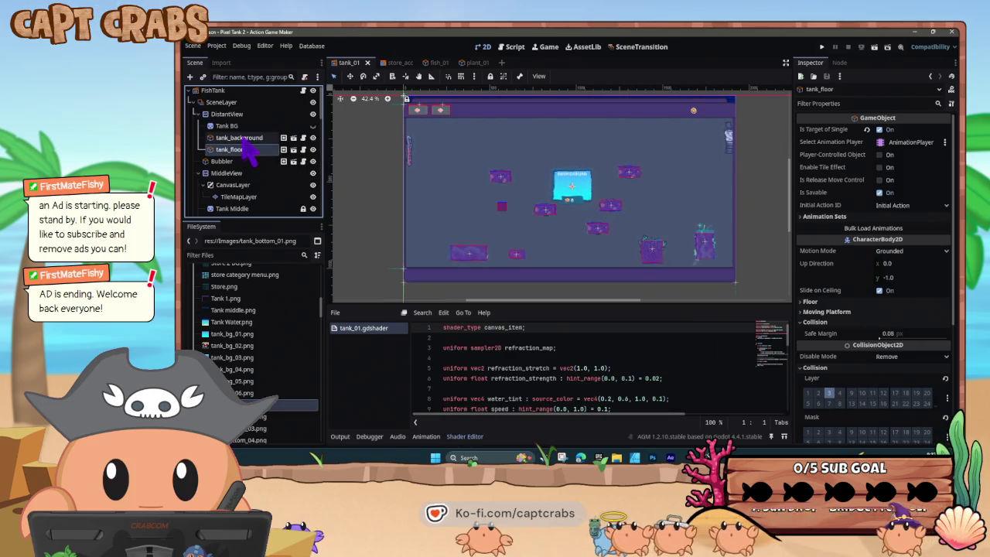
pyautogui.press('Return')
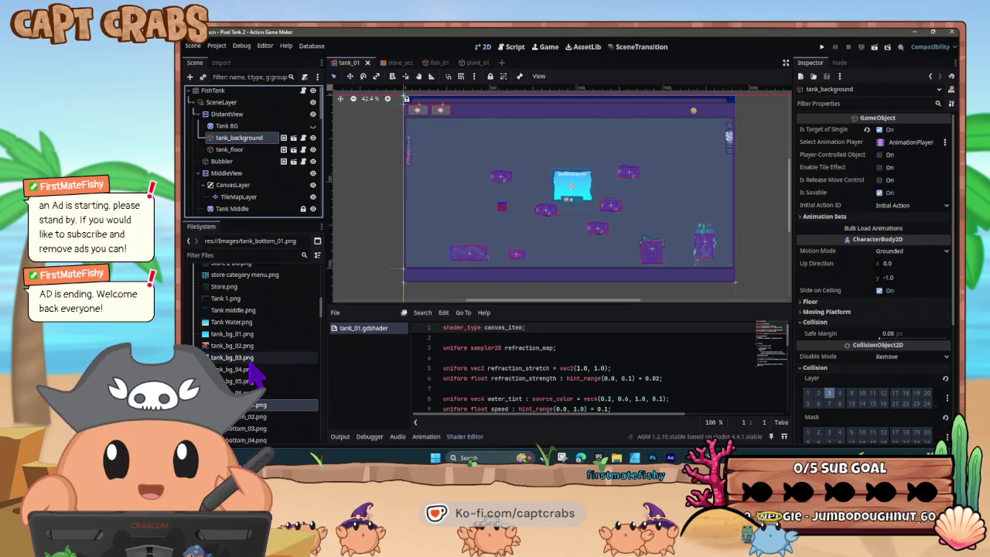
pyautogui.scroll(-15, 259, 379)
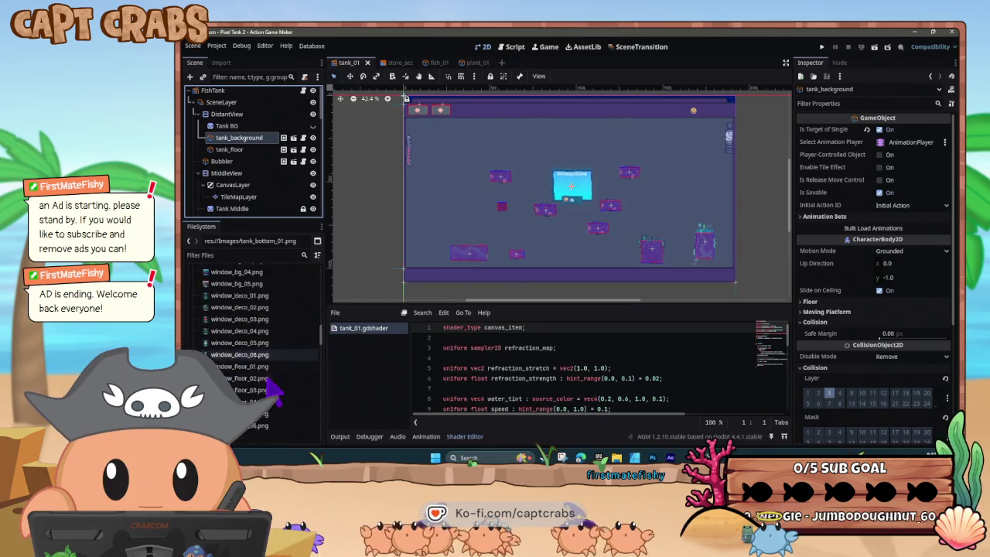
pyautogui.scroll(-10, 264, 379)
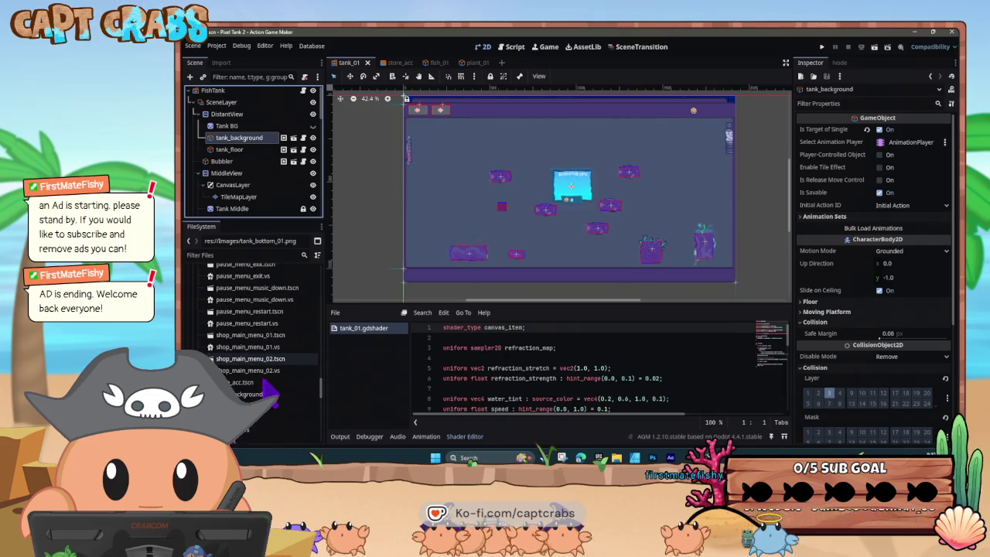
pyautogui.scroll(-8, 263, 382)
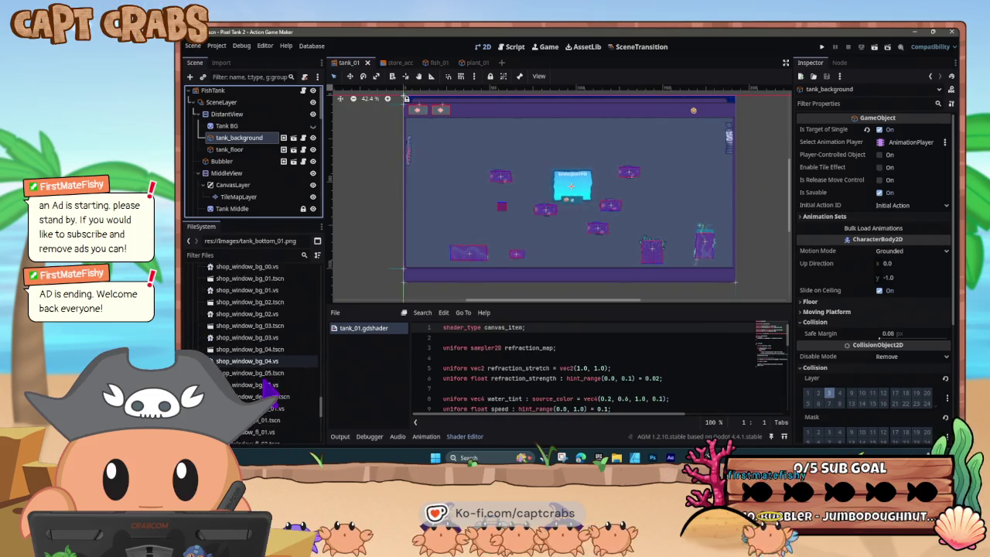
pyautogui.scroll(-5, 266, 389)
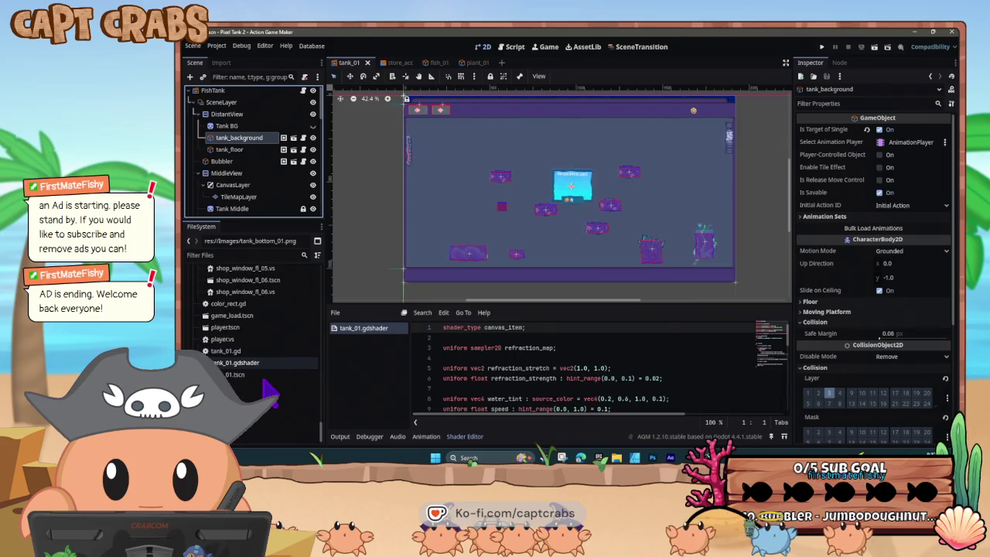
pyautogui.scroll(5, 267, 387)
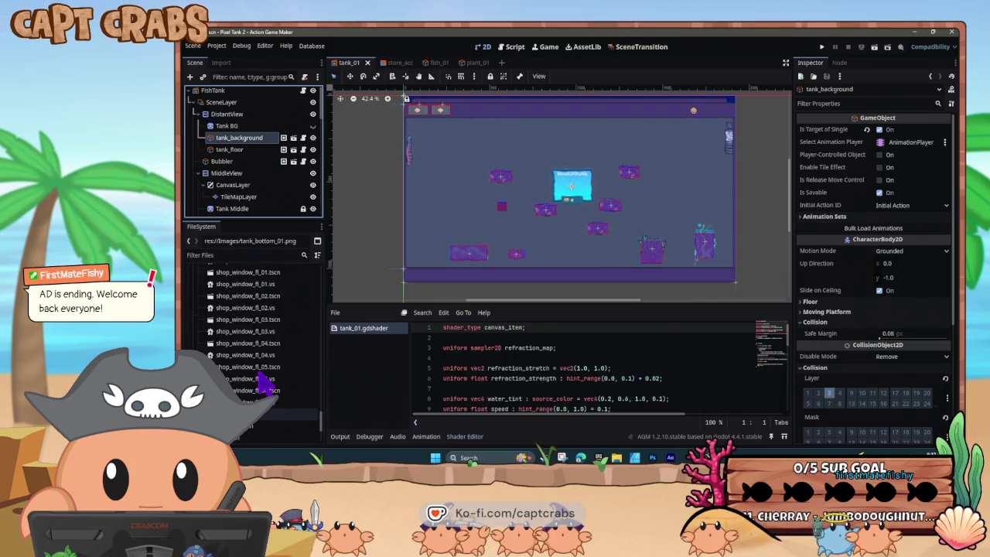
pyautogui.scroll(5, 263, 382)
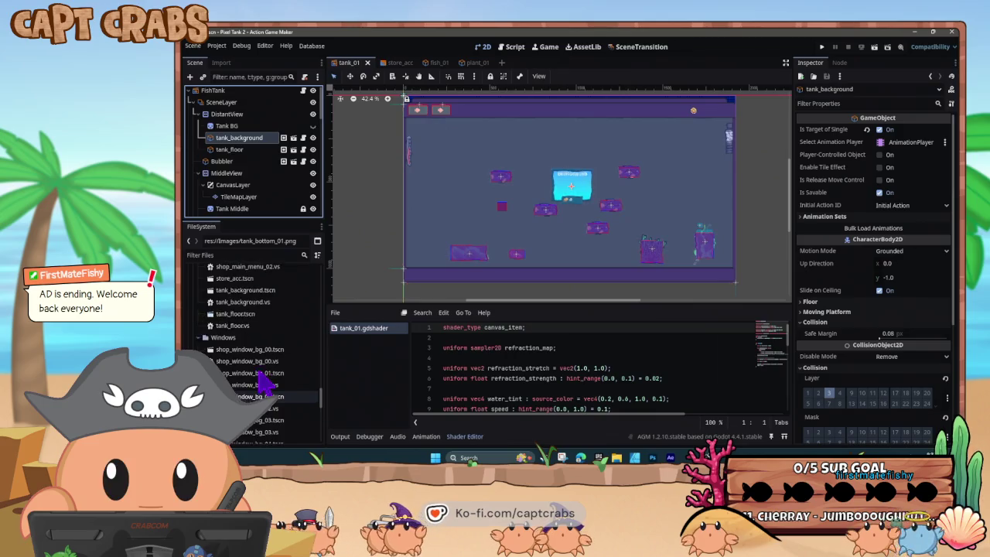
# - Assign tank_bg_01.png as the tank_background Sprite2D texture and save the scene
pyautogui.doubleClick(248, 379)
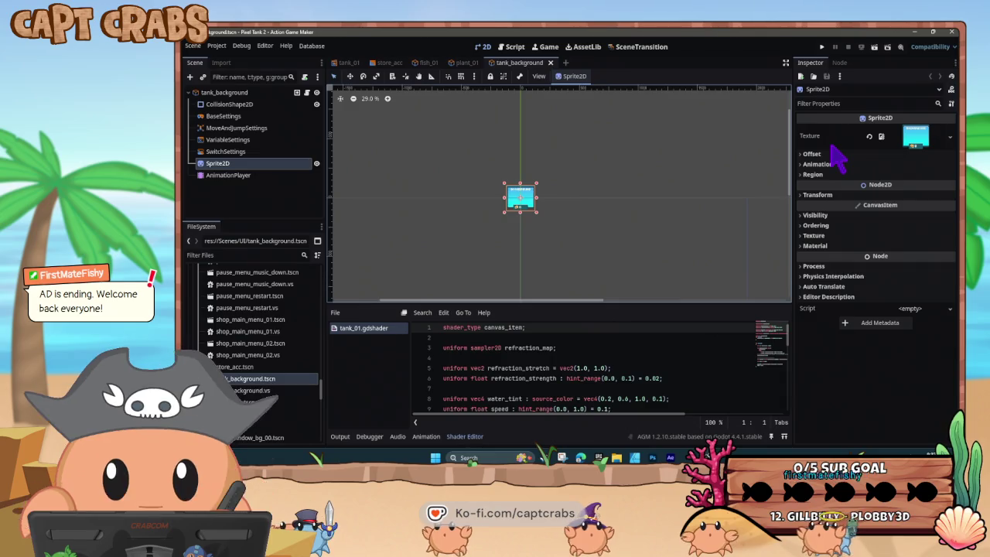
pyautogui.click(260, 165)
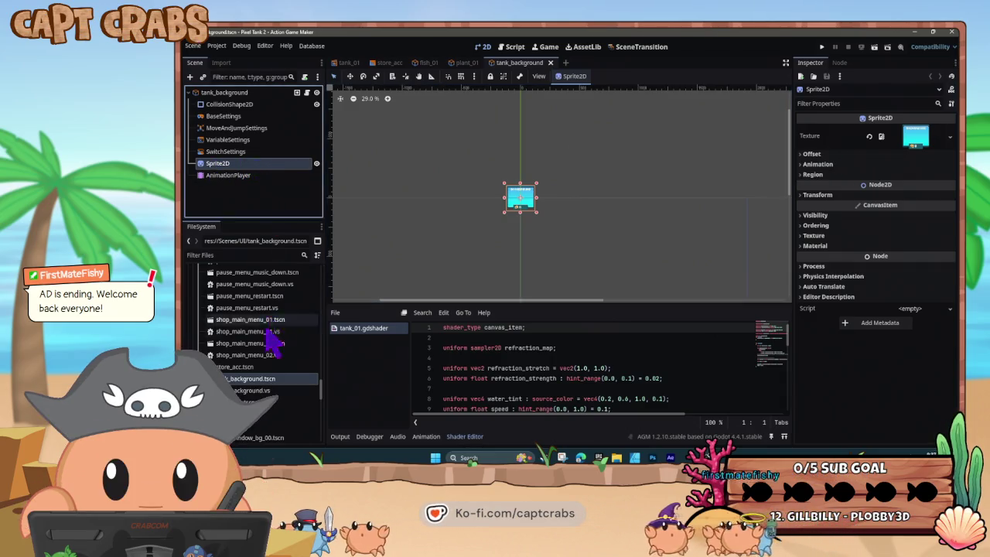
pyautogui.scroll(-10, 261, 347)
pyautogui.scroll(5, 261, 355)
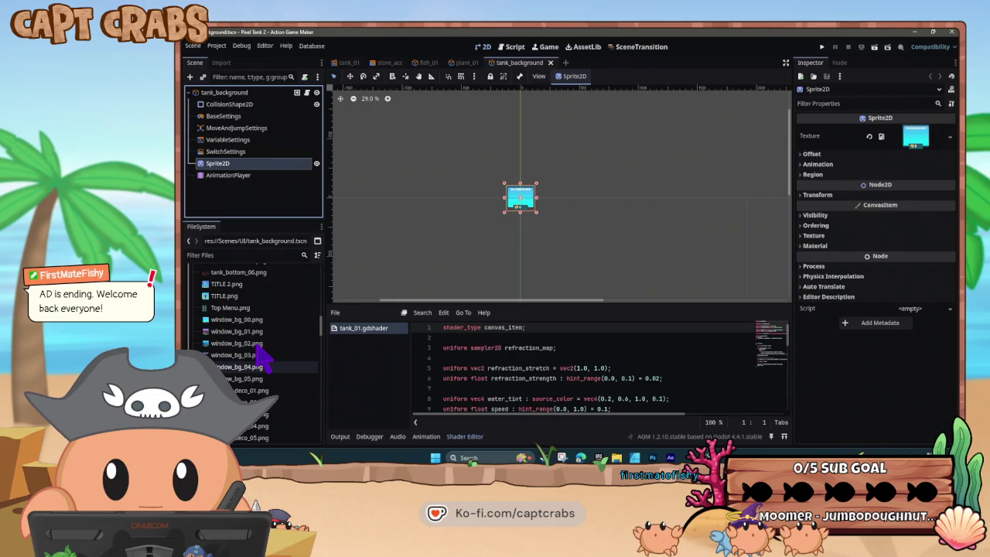
pyautogui.scroll(-3, 262, 355)
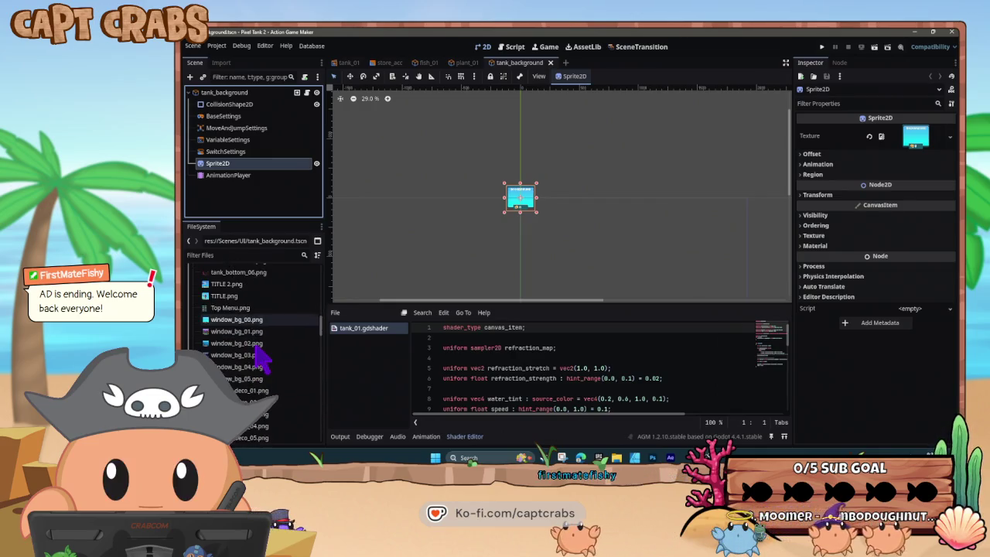
pyautogui.scroll(6, 262, 356)
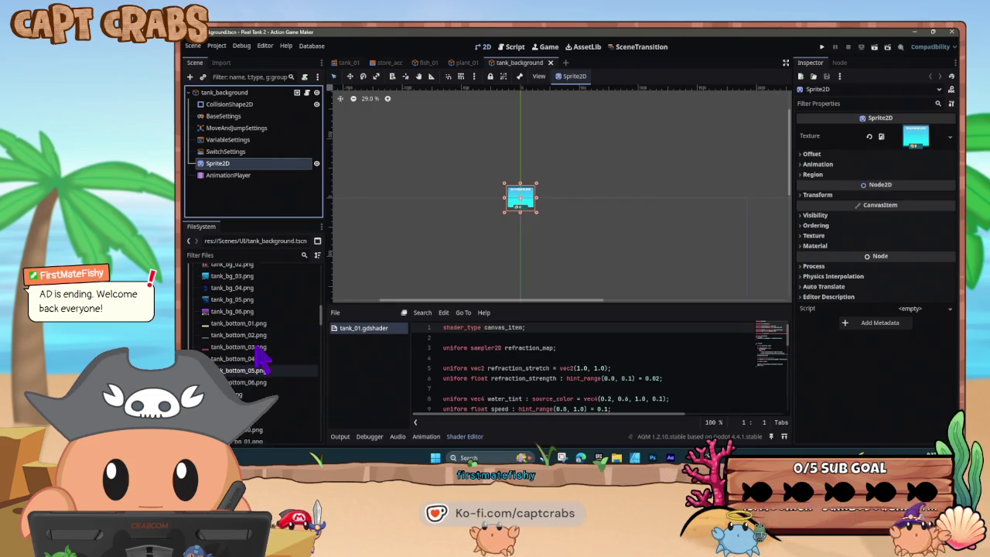
pyautogui.scroll(3, 262, 356)
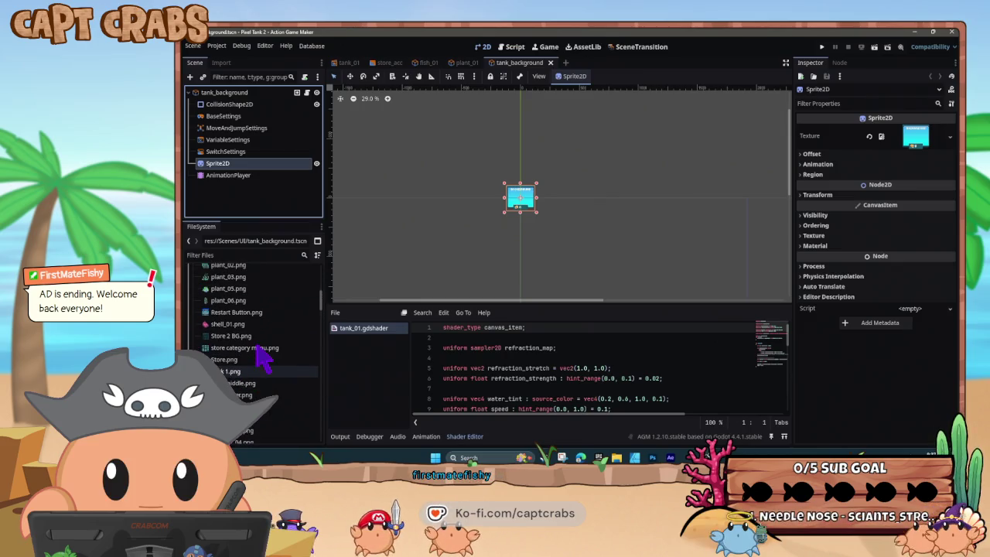
pyautogui.scroll(-1, 263, 357)
pyautogui.scroll(-2, 259, 346)
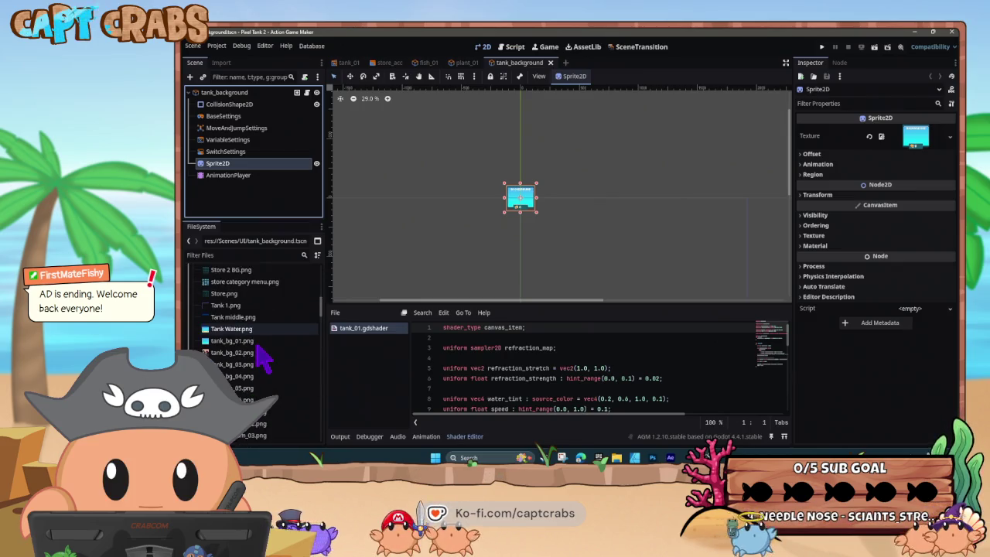
pyautogui.moveTo(259, 344)
pyautogui.mouseDown()
pyautogui.moveTo(874, 147)
pyautogui.moveTo(914, 148)
pyautogui.mouseUp()
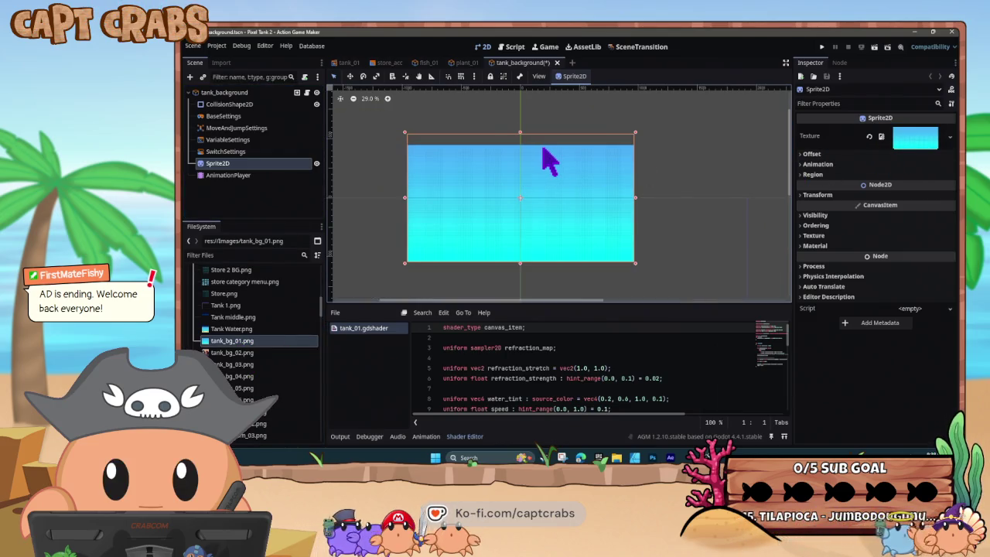
pyautogui.hotkey('ctrl', 's')
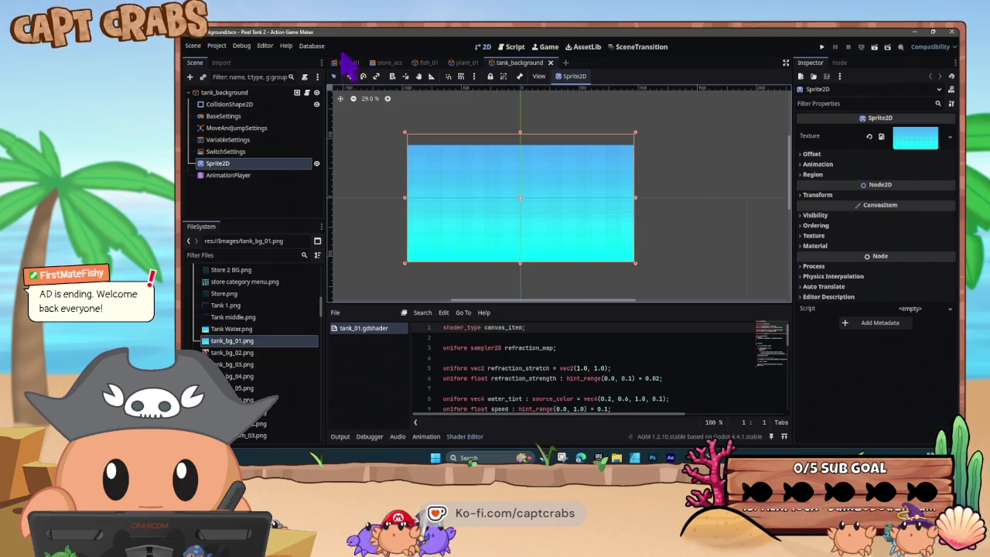
# - Return to the tank_01 scene and scroll through the tank_01.gdshader uniforms
pyautogui.click(347, 62)
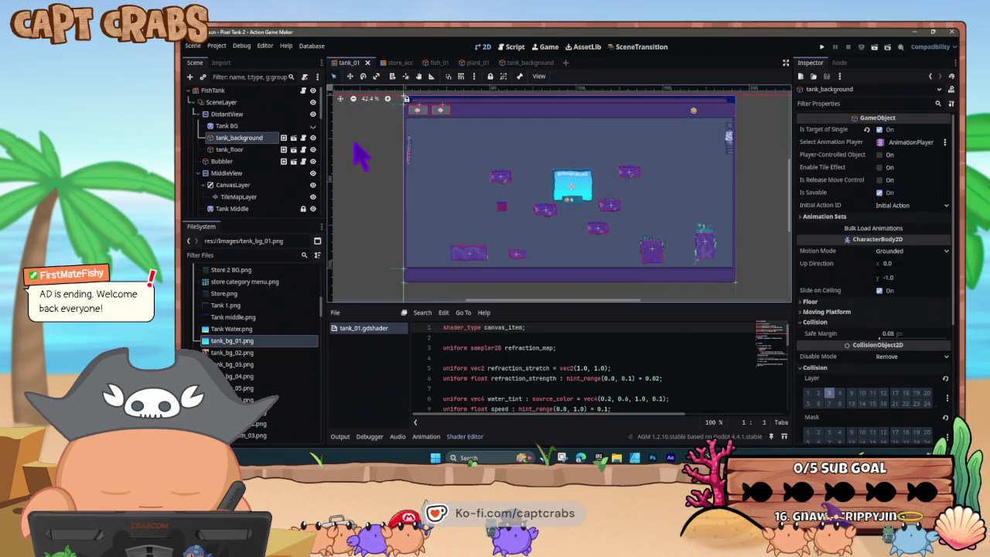
pyautogui.scroll(-1, 274, 378)
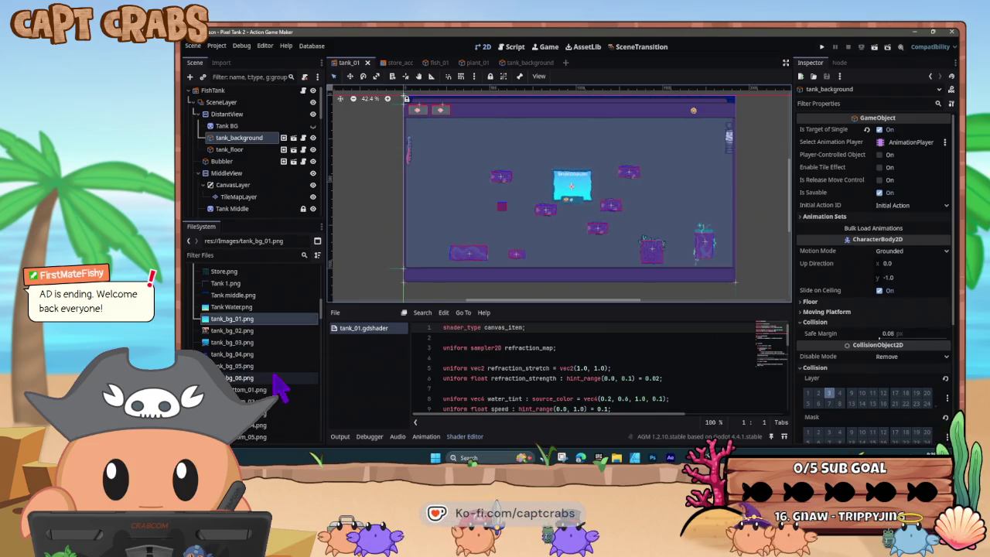
pyautogui.scroll(-10, 283, 382)
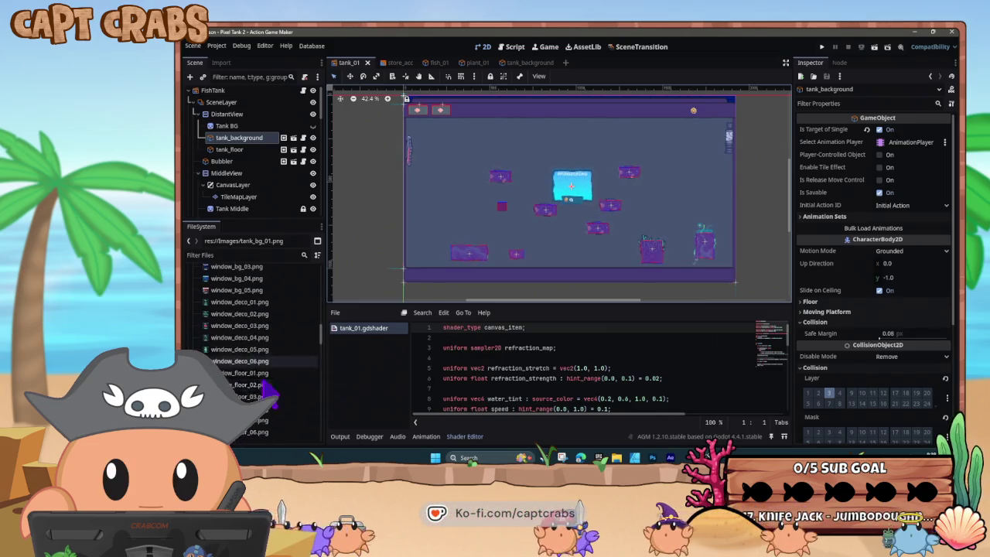
pyautogui.scroll(-10, 263, 394)
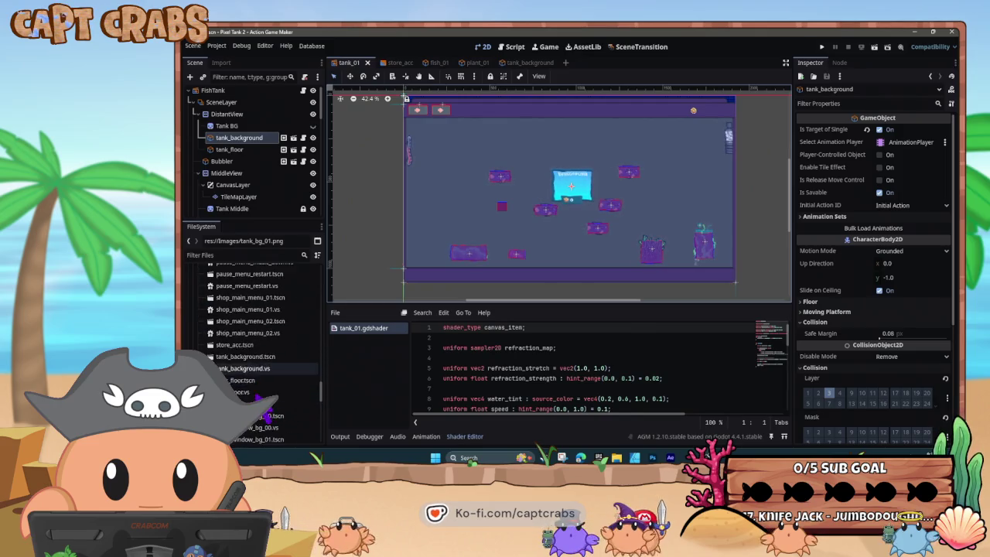
pyautogui.scroll(-10, 261, 396)
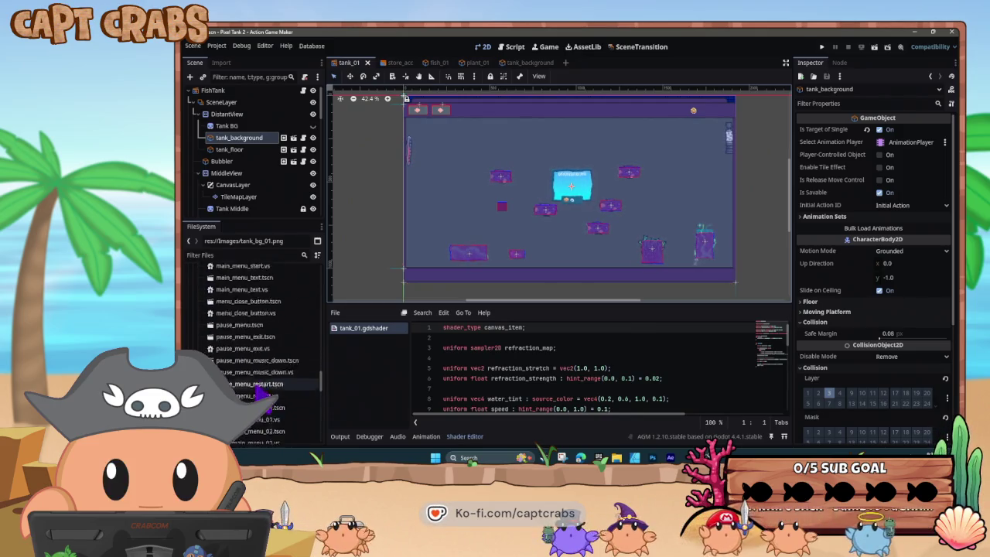
pyautogui.scroll(-5, 262, 393)
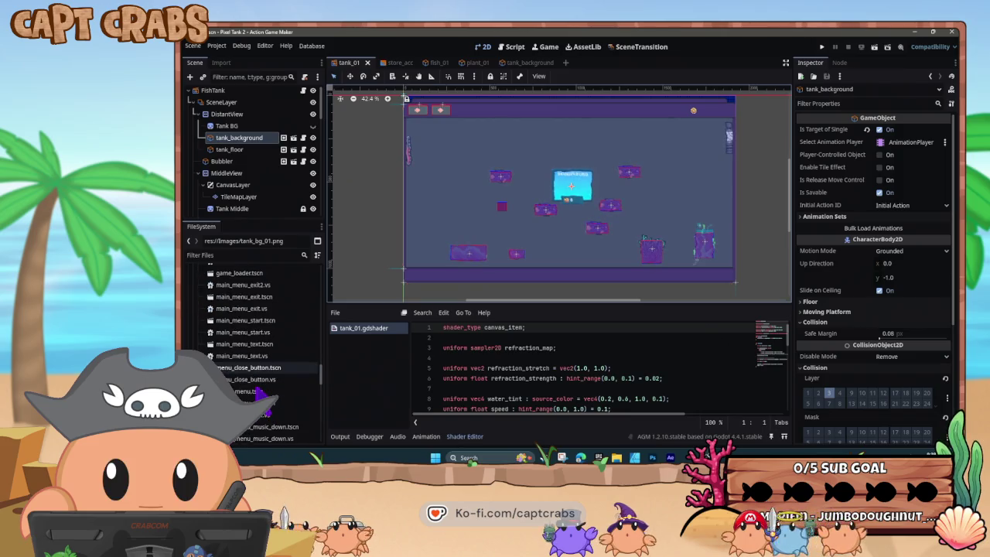
pyautogui.scroll(-5, 265, 395)
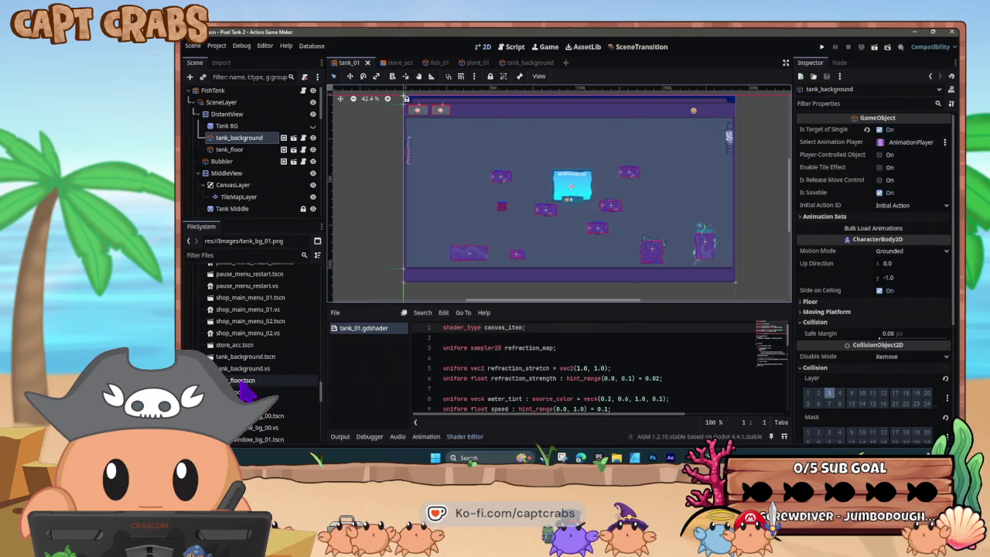
# - Assign tank_bottom_01.png as the tank_floor sprite texture and save the scene
pyautogui.doubleClick(241, 381)
pyautogui.scroll(8, 243, 391)
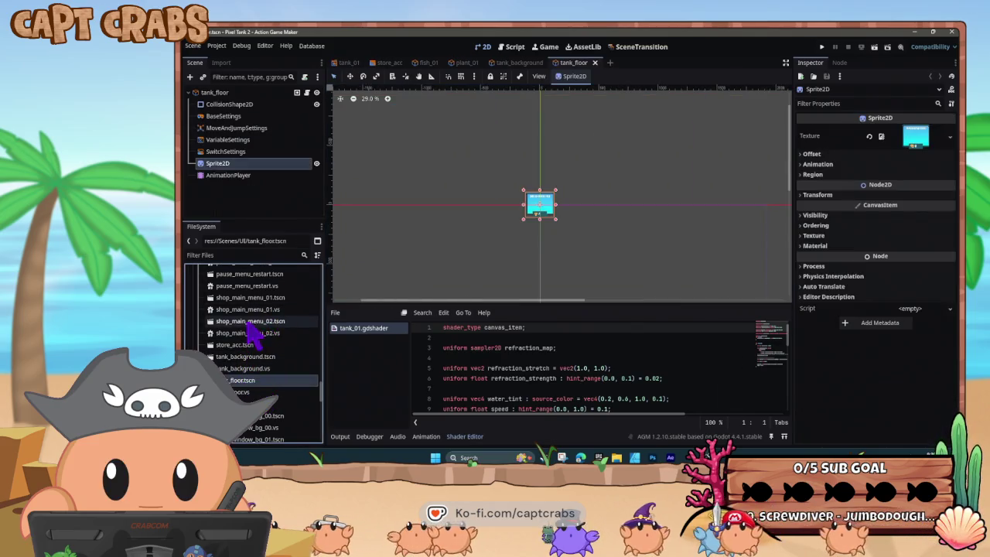
pyautogui.scroll(-10, 261, 362)
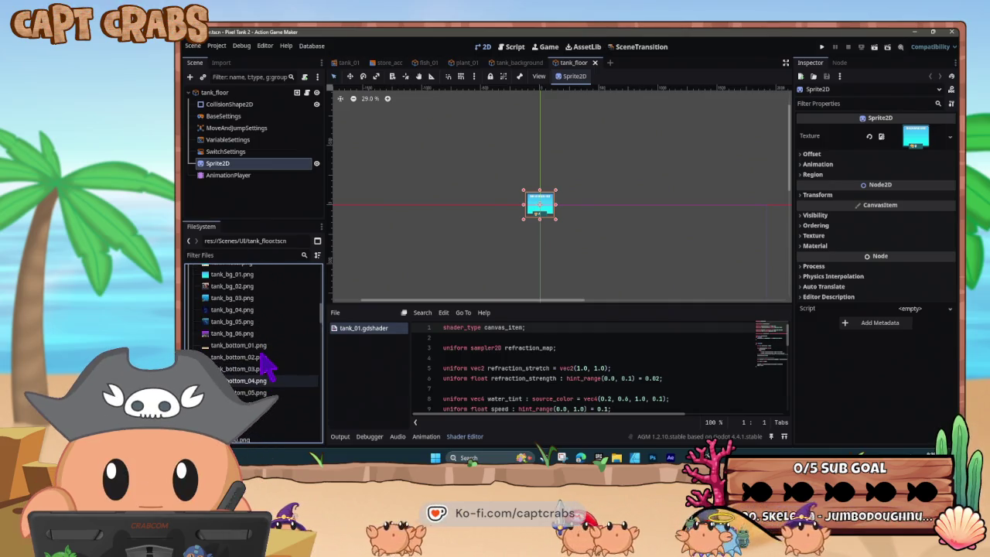
pyautogui.scroll(3, 260, 354)
pyautogui.moveTo(238, 344); pyautogui.dragTo(910, 132)
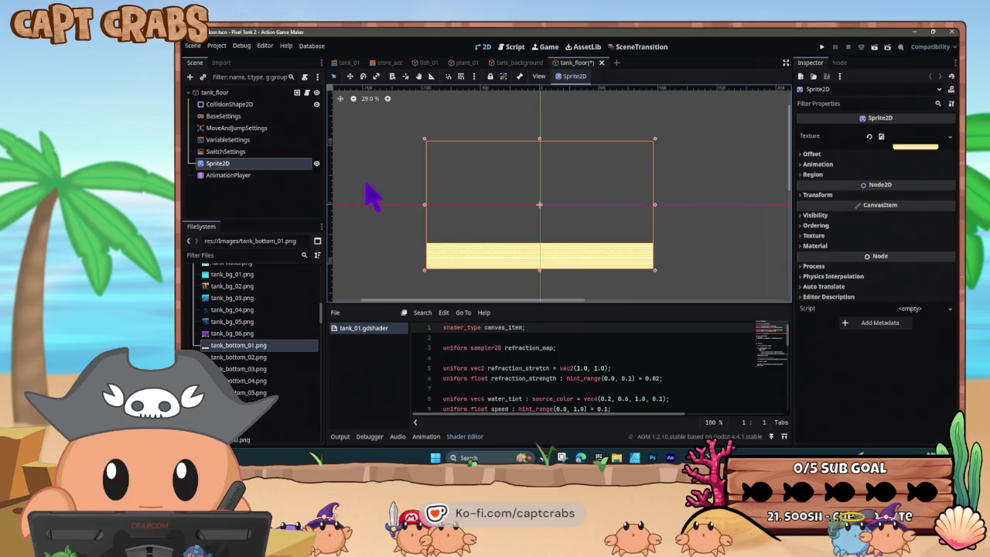
pyautogui.hotkey('ctrl', 's')
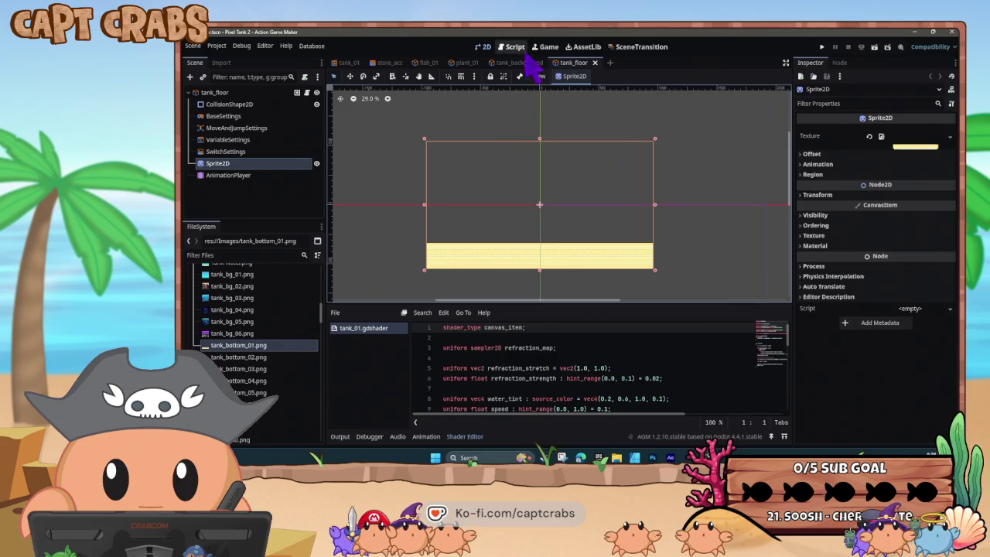
# - Close the tank_background and tank_floor scene tabs and return to tank_01
pyautogui.click(533, 62)
pyautogui.click(550, 62)
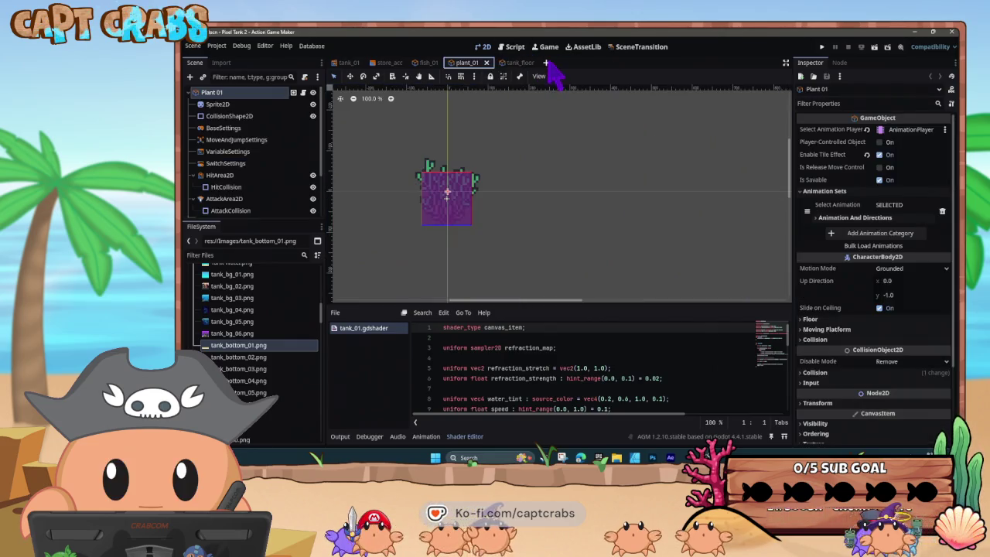
pyautogui.click(519, 63)
pyautogui.click(534, 62)
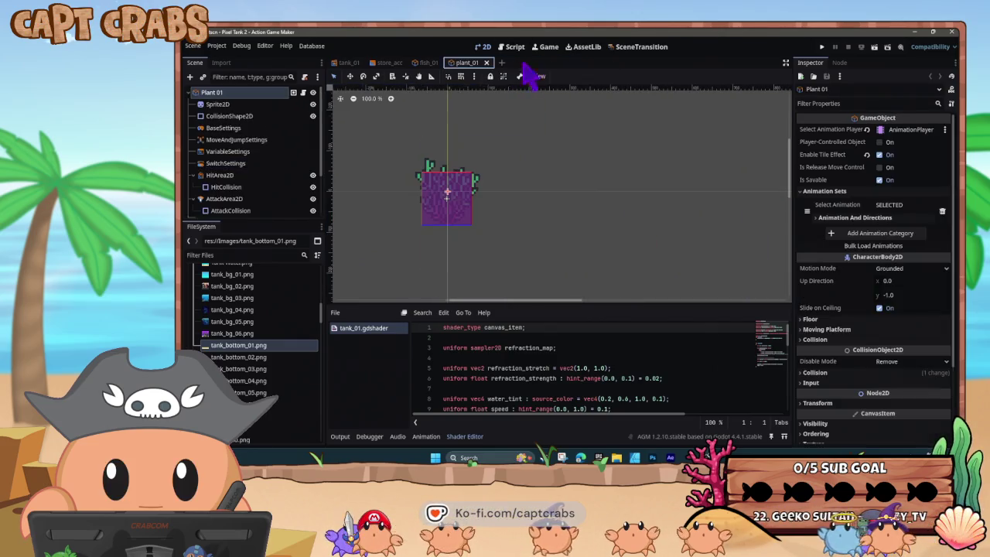
pyautogui.click(348, 63)
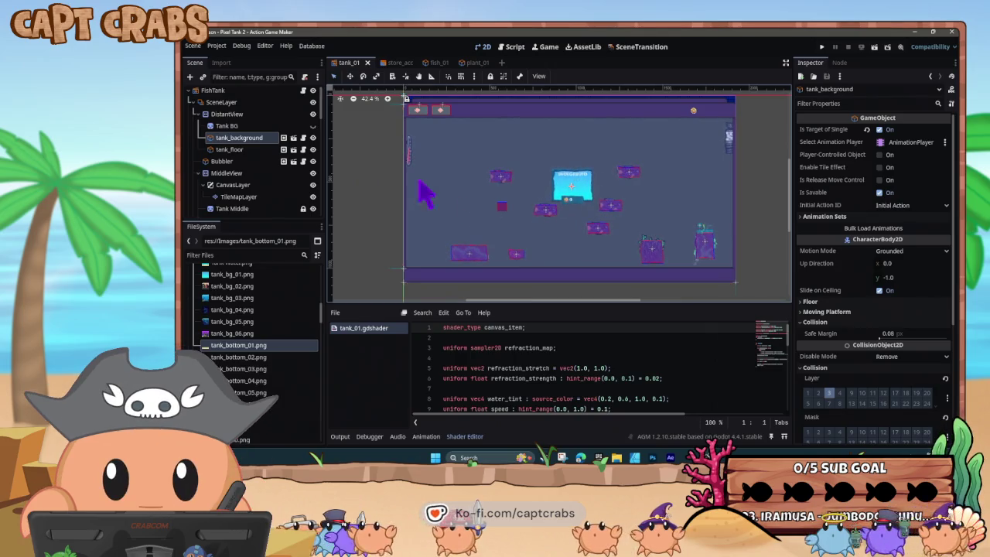
# - Confirm the tank_background name, save tank_01, and run the project with F5
pyautogui.press('Return')
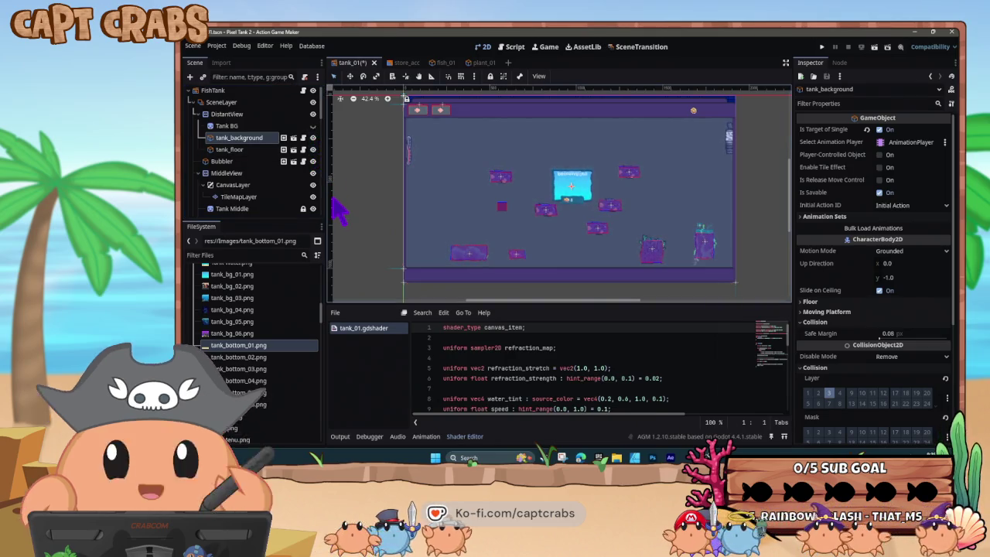
pyautogui.hotkey('ctrl', 's')
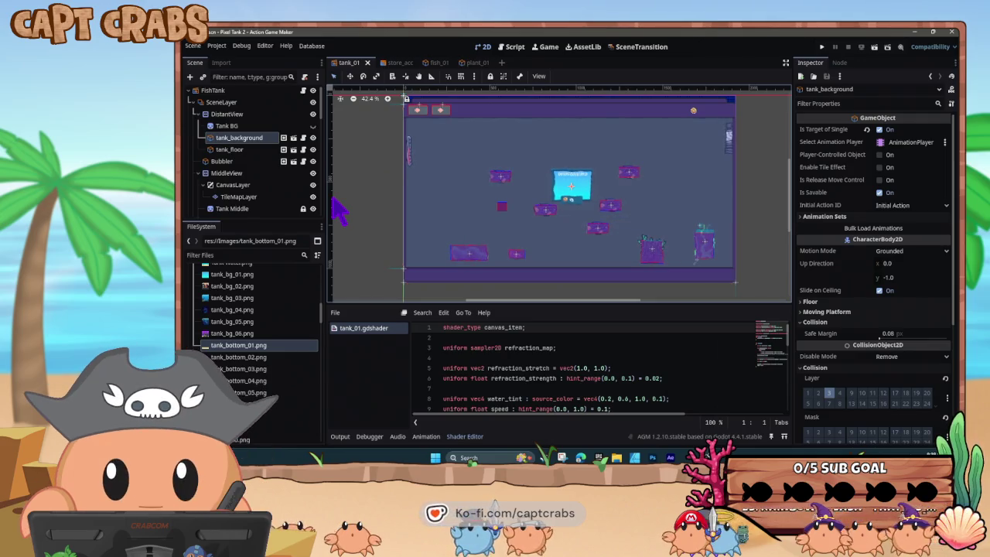
pyautogui.press('F5')
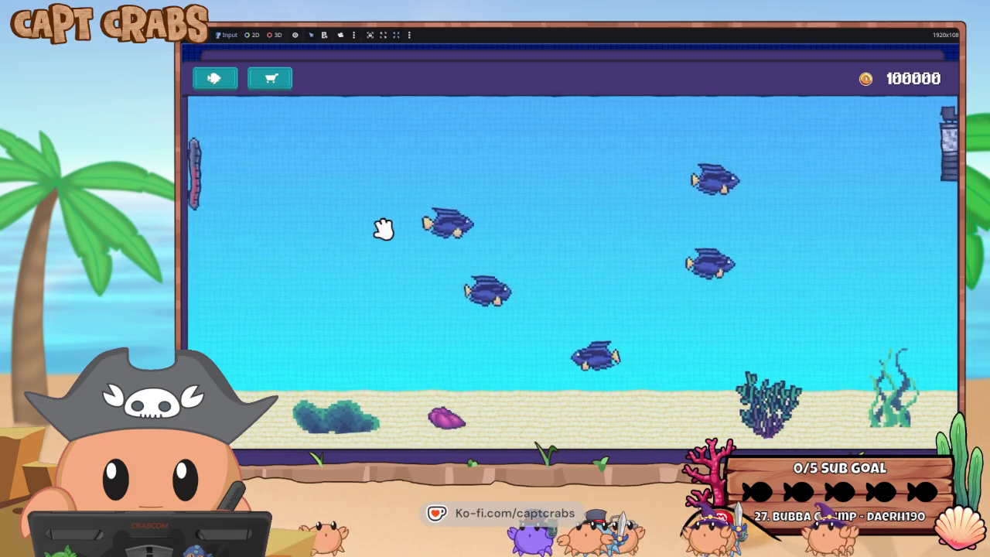
# - Buy the 300-coin background and the 400-coin floor in the in-game shop
pyautogui.click(272, 80)
pyautogui.click(526, 224)
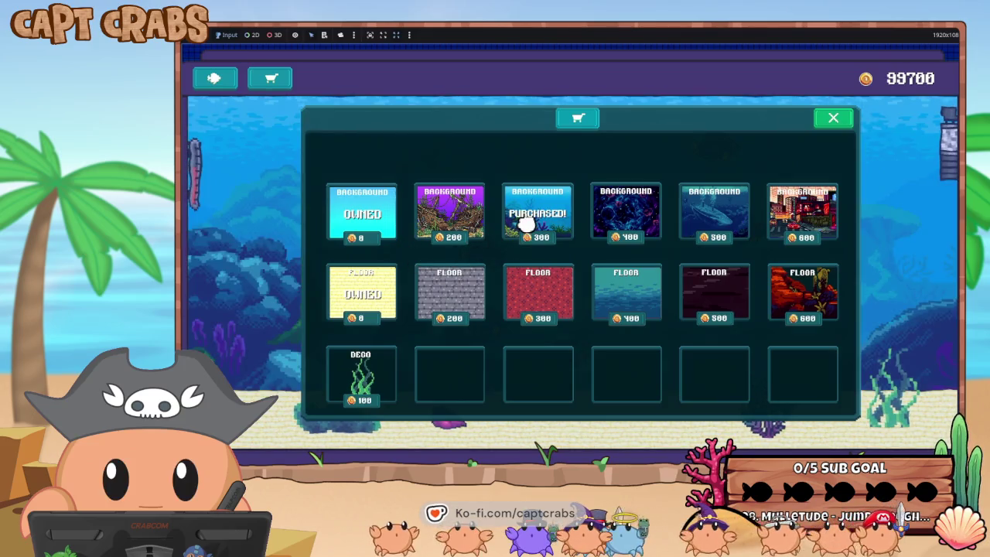
pyautogui.click(605, 297)
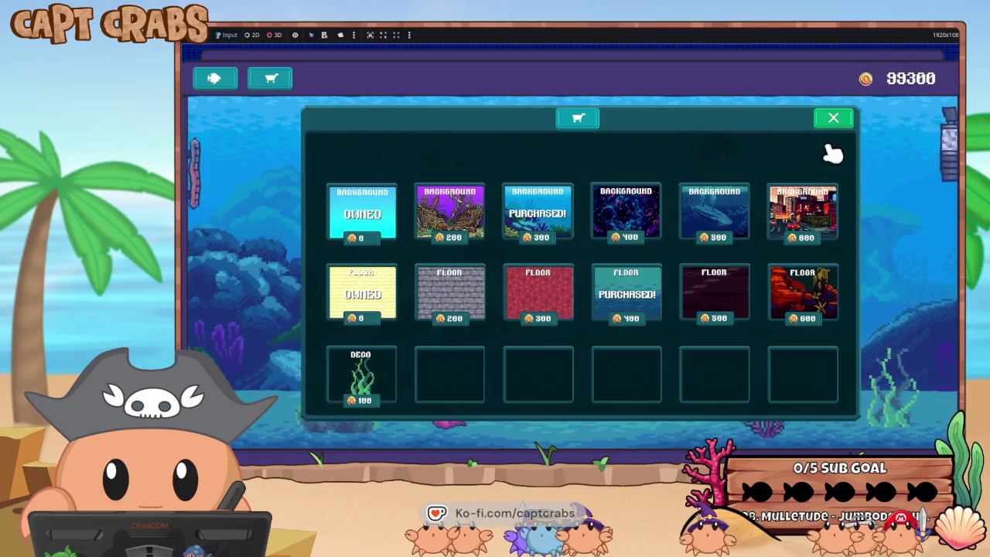
pyautogui.click(832, 117)
# - Delete one fish and the pink shell, move the coral, then reopen the shop
pyautogui.moveTo(489, 326)
pyautogui.mouseDown()
pyautogui.moveTo(479, 336)
pyautogui.moveTo(398, 309)
pyautogui.moveTo(370, 293)
pyautogui.moveTo(380, 289)
pyautogui.mouseUp()
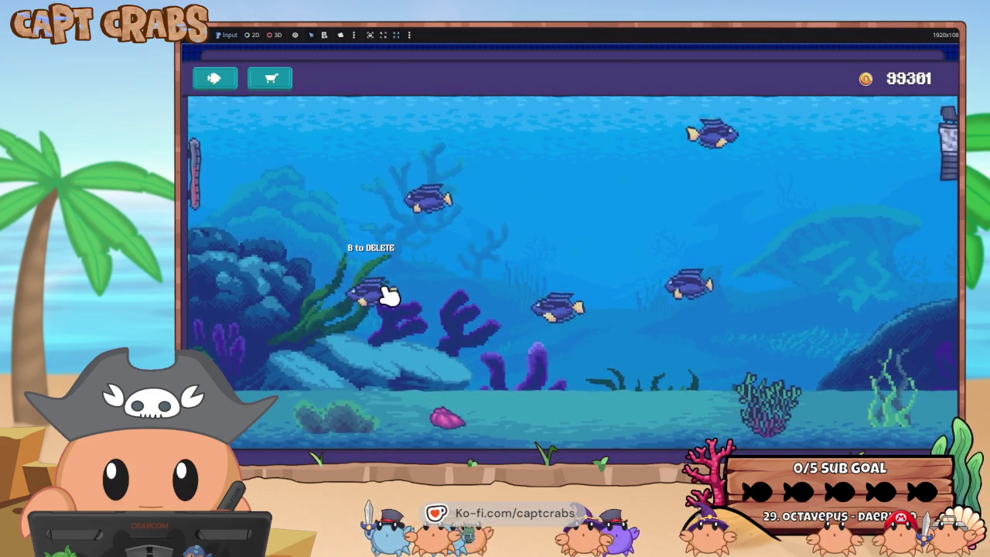
pyautogui.press('b')
pyautogui.moveTo(448, 416)
pyautogui.mouseDown()
pyautogui.moveTo(467, 404)
pyautogui.moveTo(449, 415)
pyautogui.mouseUp()
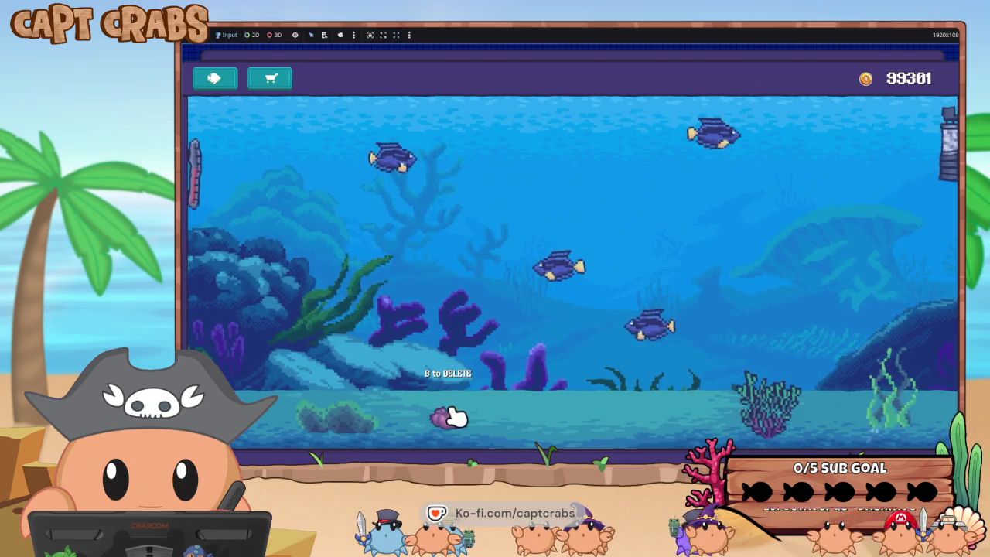
pyautogui.press('b')
pyautogui.moveTo(743, 399); pyautogui.dragTo(765, 405)
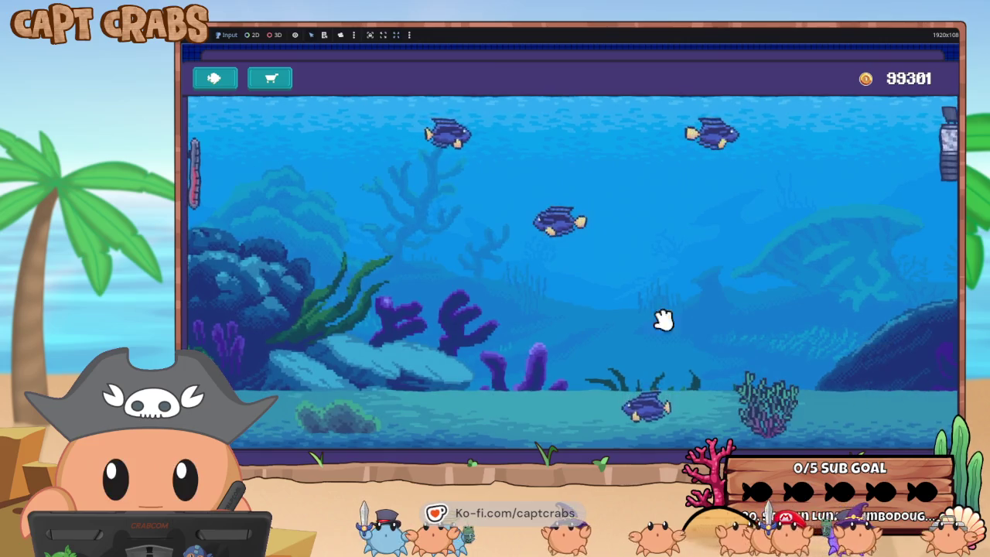
pyautogui.click(270, 91)
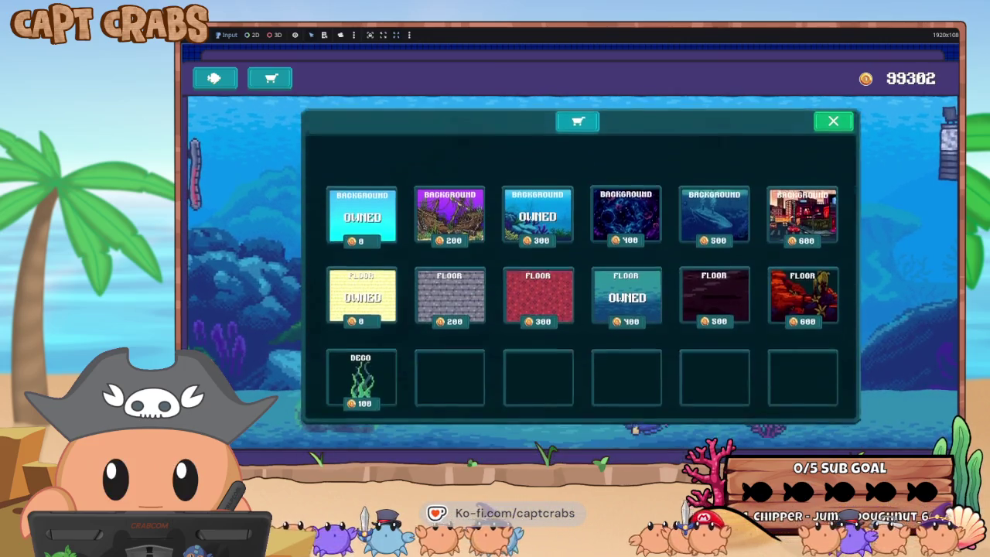
# - Buy the 100-coin seaweed decoration and drag it along the tank floor to near the centre
pyautogui.click(360, 379)
pyautogui.moveTo(387, 400); pyautogui.dragTo(538, 392)
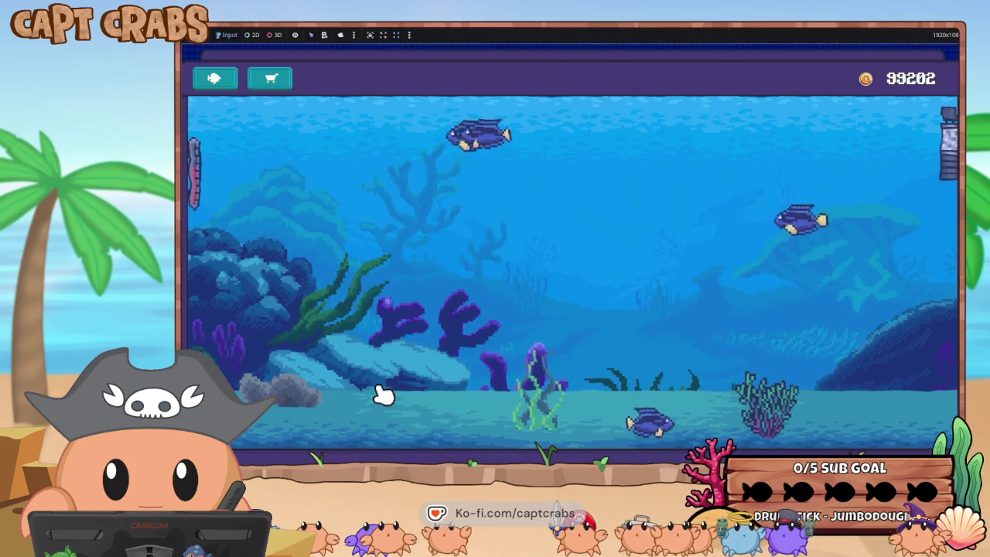
pyautogui.moveTo(538, 390); pyautogui.dragTo(615, 376)
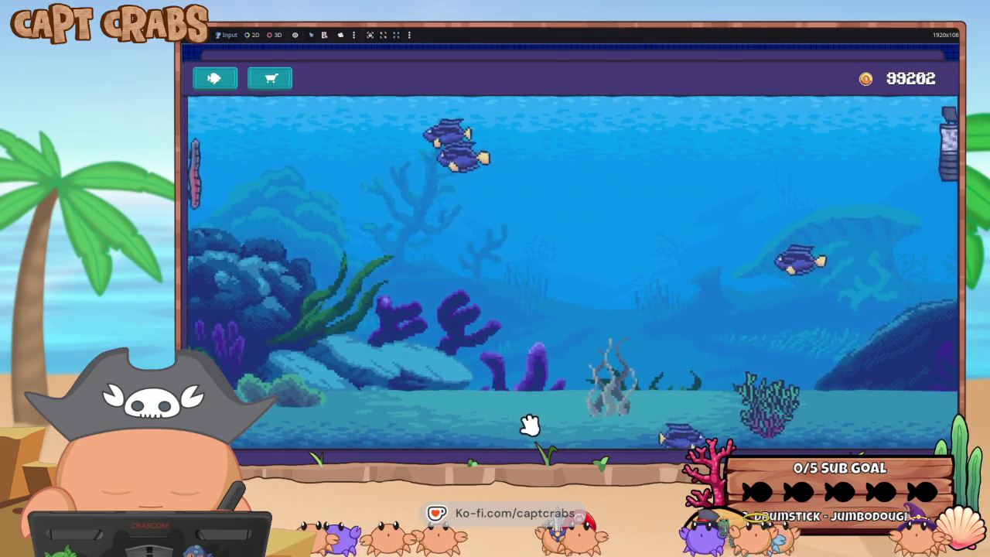